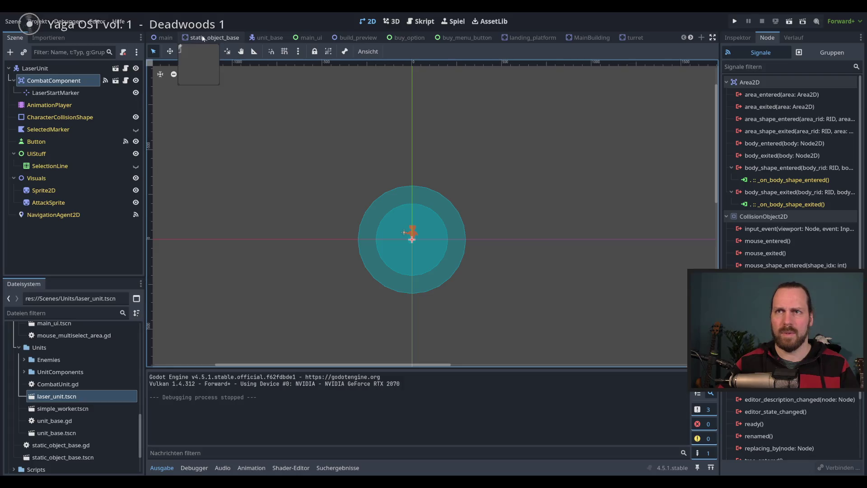
# - Switch to the main level scene and pan and zoom around the laser unit and other units
pyautogui.moveTo(343, 244)
pyautogui.mouseDown()
pyautogui.moveTo(385, 224)
pyautogui.moveTo(486, 211)
pyautogui.mouseUp()
pyautogui.scroll(4, 486, 211)
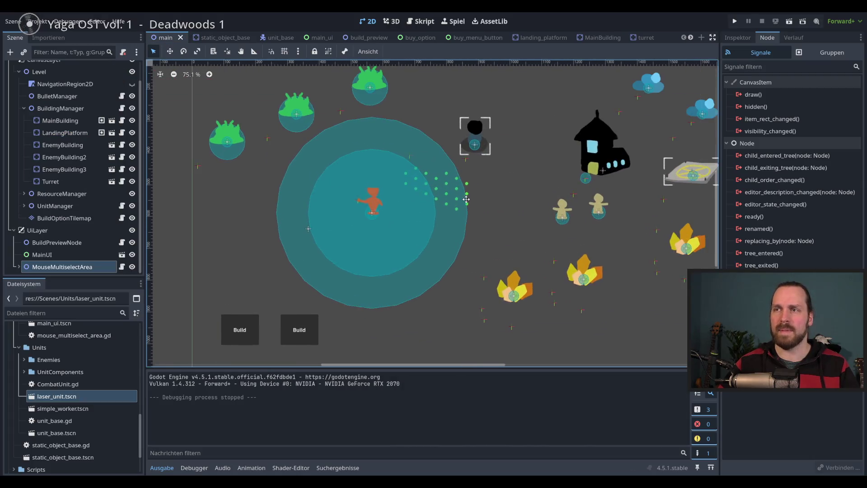
pyautogui.scroll(-2, 413, 258)
pyautogui.moveTo(413, 257)
pyautogui.mouseDown()
pyautogui.moveTo(354, 210)
pyautogui.moveTo(476, 183)
pyautogui.moveTo(408, 216)
pyautogui.moveTo(385, 188)
pyautogui.moveTo(418, 209)
pyautogui.moveTo(345, 197)
pyautogui.moveTo(467, 107)
pyautogui.moveTo(456, 285)
pyautogui.moveTo(500, 187)
pyautogui.moveTo(350, 205)
pyautogui.moveTo(450, 217)
pyautogui.mouseUp()
pyautogui.moveTo(573, 259)
pyautogui.mouseDown()
pyautogui.moveTo(406, 167)
pyautogui.moveTo(528, 202)
pyautogui.moveTo(519, 238)
pyautogui.mouseUp()
pyautogui.moveTo(471, 268)
pyautogui.mouseDown()
pyautogui.moveTo(353, 142)
pyautogui.moveTo(574, 244)
pyautogui.moveTo(539, 246)
pyautogui.moveTo(583, 259)
pyautogui.moveTo(399, 219)
pyautogui.moveTo(512, 224)
pyautogui.moveTo(452, 258)
pyautogui.moveTo(520, 242)
pyautogui.moveTo(401, 253)
pyautogui.moveTo(582, 250)
pyautogui.moveTo(467, 253)
pyautogui.mouseUp()
pyautogui.scroll(2, 424, 267)
pyautogui.scroll(-3, 424, 267)
pyautogui.scroll(3, 426, 269)
pyautogui.scroll(-3, 431, 270)
pyautogui.scroll(1, 519, 242)
pyautogui.scroll(-1, 401, 253)
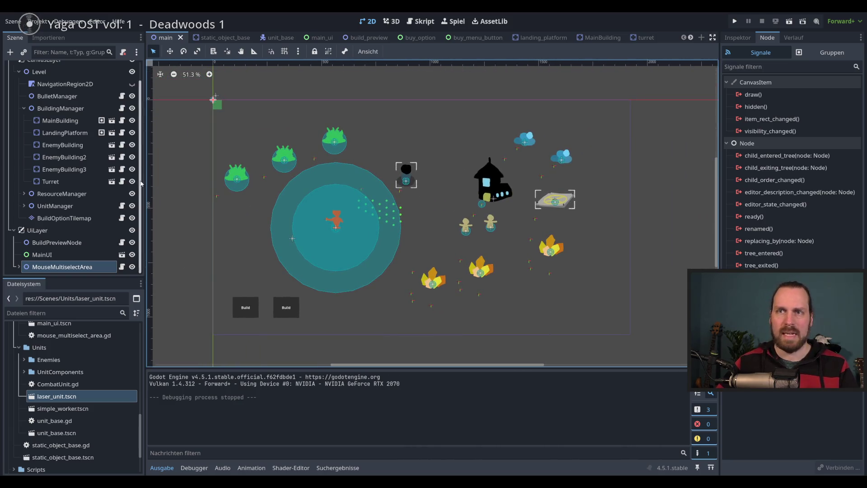
# - Inspect the rest of the level's buildings and resources, then open the unit_base scene
pyautogui.moveTo(339, 241)
pyautogui.mouseDown()
pyautogui.moveTo(385, 241)
pyautogui.moveTo(349, 243)
pyautogui.mouseUp()
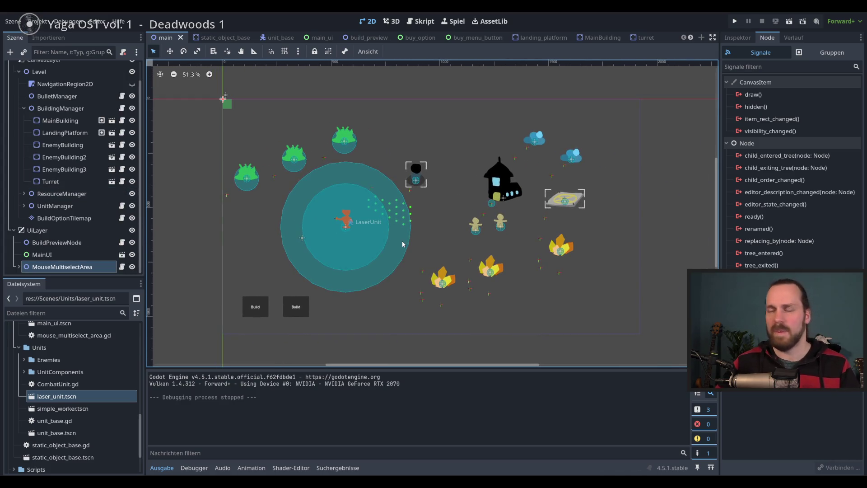
pyautogui.scroll(1, 515, 172)
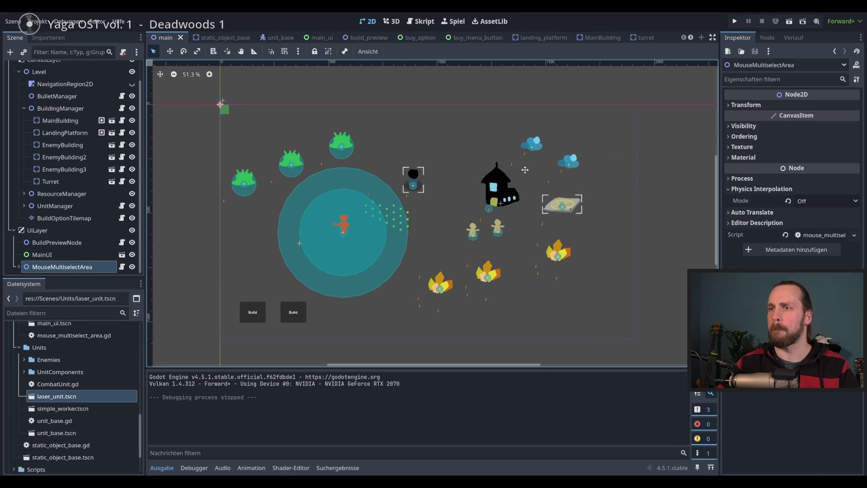
pyautogui.moveTo(515, 173); pyautogui.dragTo(545, 160)
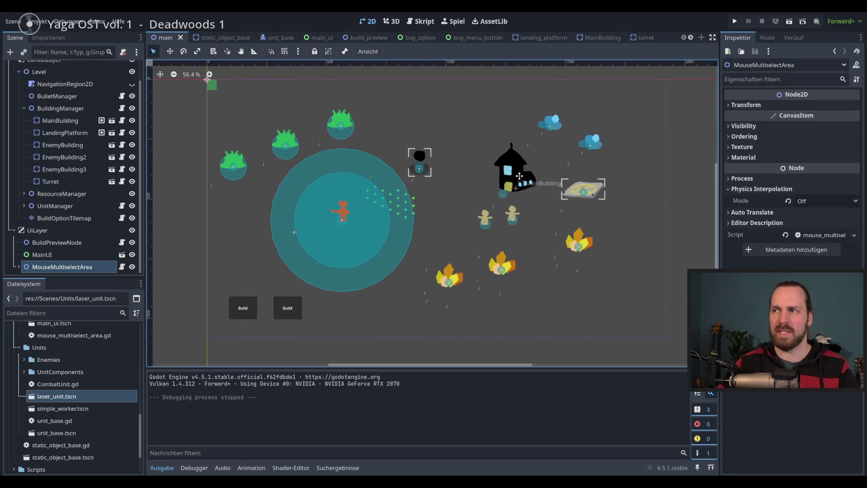
pyautogui.moveTo(408, 252)
pyautogui.mouseDown()
pyautogui.moveTo(392, 247)
pyautogui.moveTo(401, 253)
pyautogui.mouseUp()
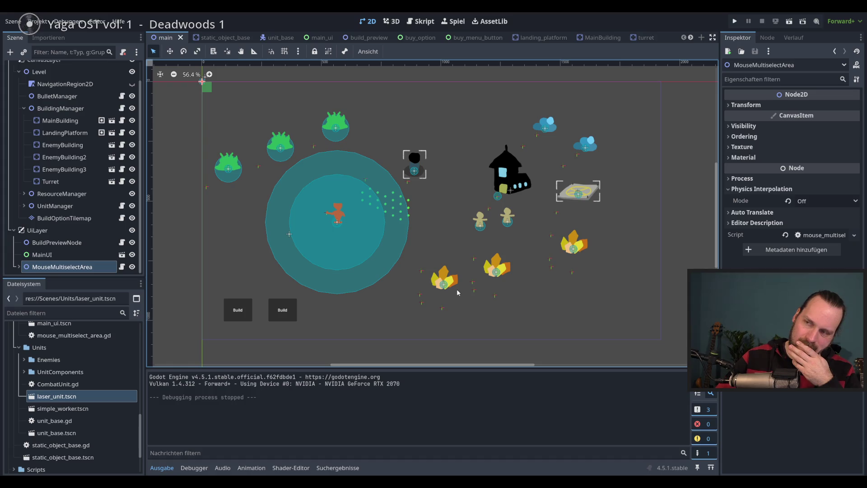
pyautogui.hscroll(2, 452, 285)
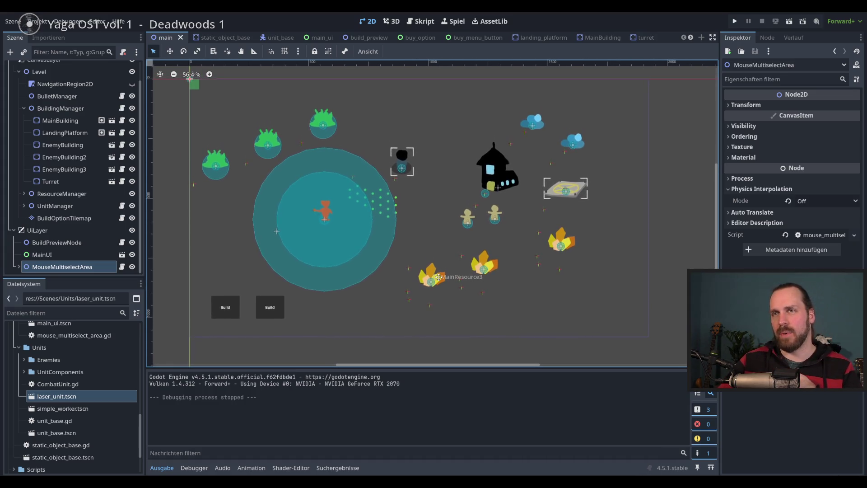
pyautogui.scroll(2, 451, 262)
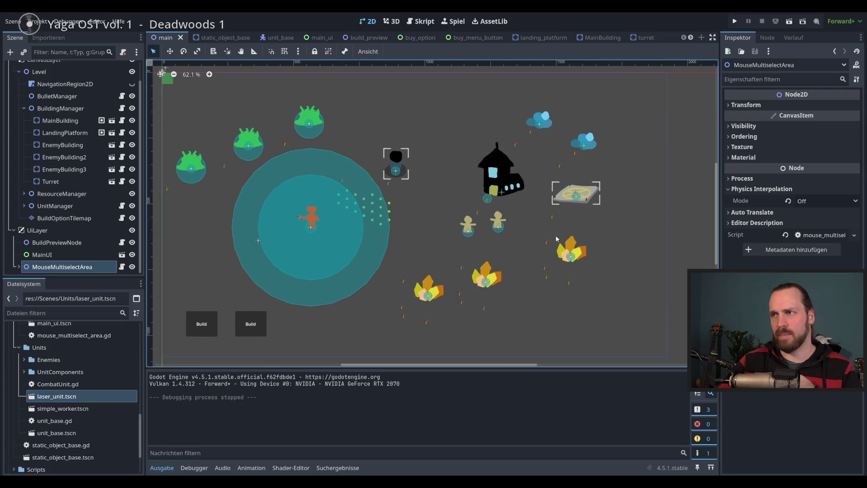
pyautogui.hscroll(2, 544, 194)
pyautogui.hscroll(-2, 266, 72)
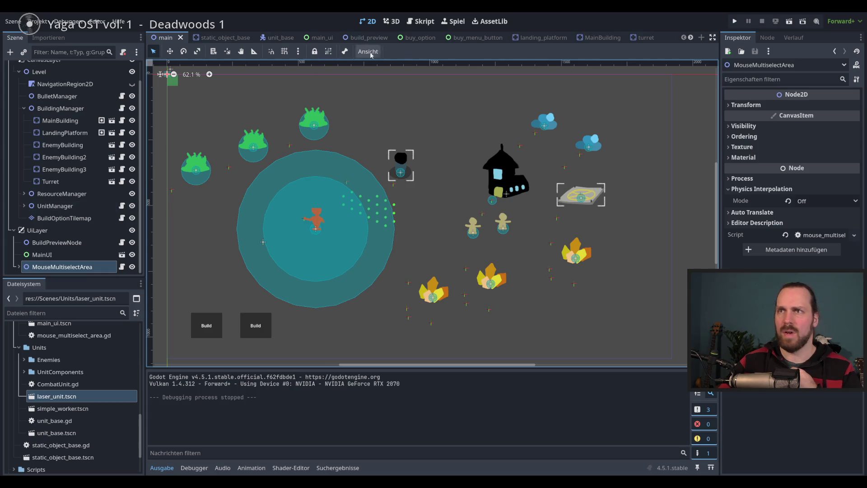
pyautogui.click(292, 38)
# - Open the unit_base script and review its _ready function
pyautogui.click(125, 68)
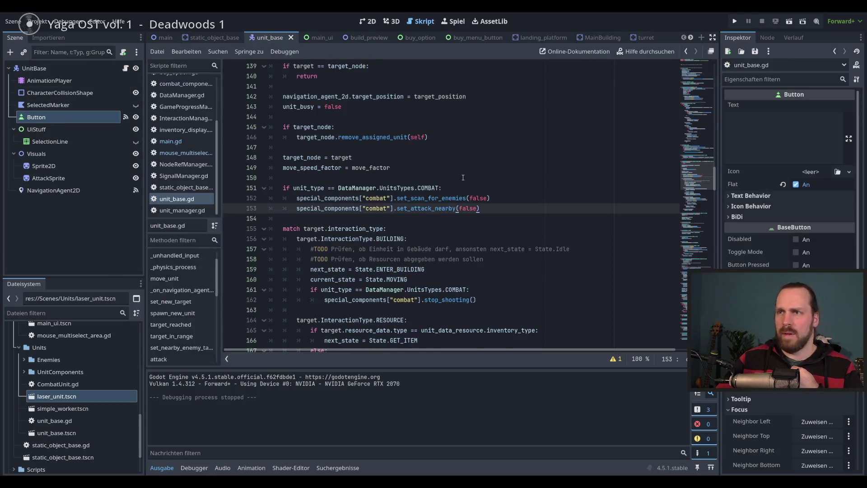
pyautogui.moveTo(698, 176)
pyautogui.mouseDown()
pyautogui.moveTo(702, 96)
pyautogui.moveTo(702, 104)
pyautogui.mouseUp()
pyautogui.scroll(-2, 702, 102)
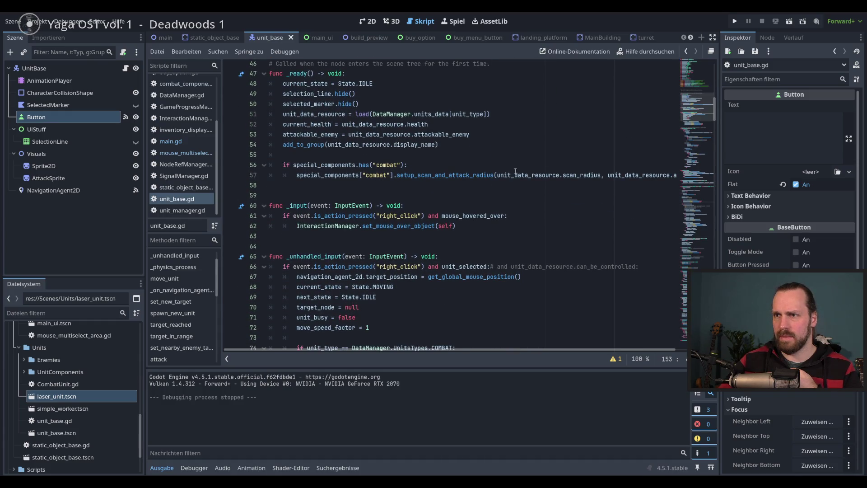
pyautogui.scroll(2, 418, 238)
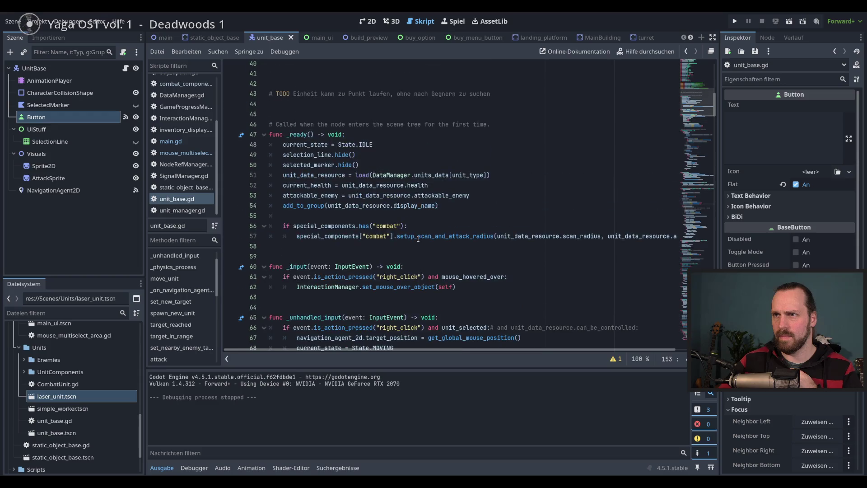
pyautogui.scroll(-6, 418, 239)
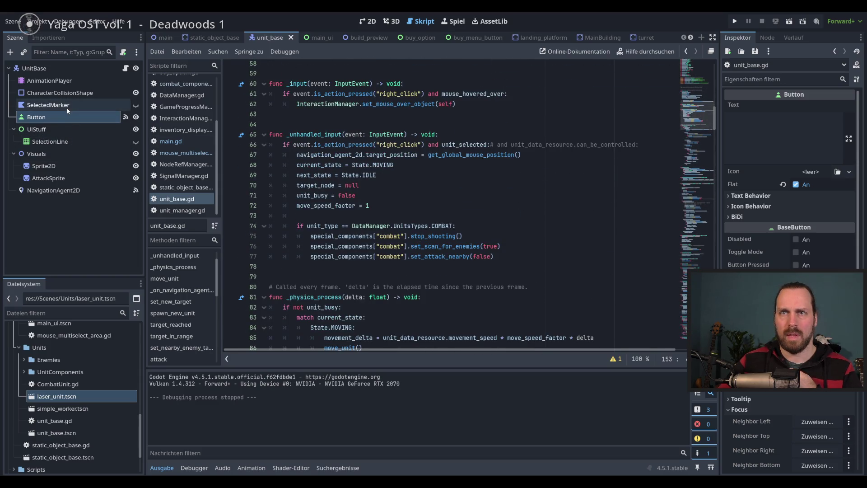
# - From the Button node's signals, jump to the _on_button_gui_input handler
pyautogui.click(66, 106)
pyautogui.click(67, 116)
pyautogui.click(767, 38)
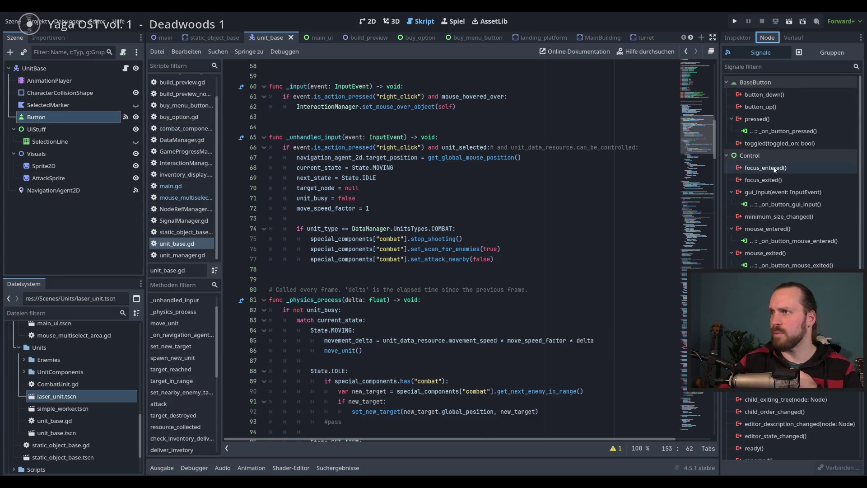
pyautogui.doubleClick(778, 204)
pyautogui.scroll(-5, 456, 220)
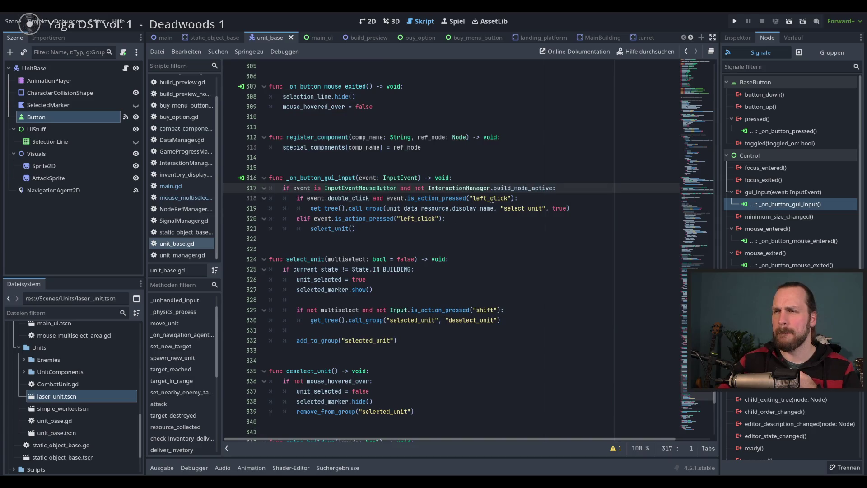
# - Follow the select_unit call from the double-click call_group line to its definition
pyautogui.click(367, 209)
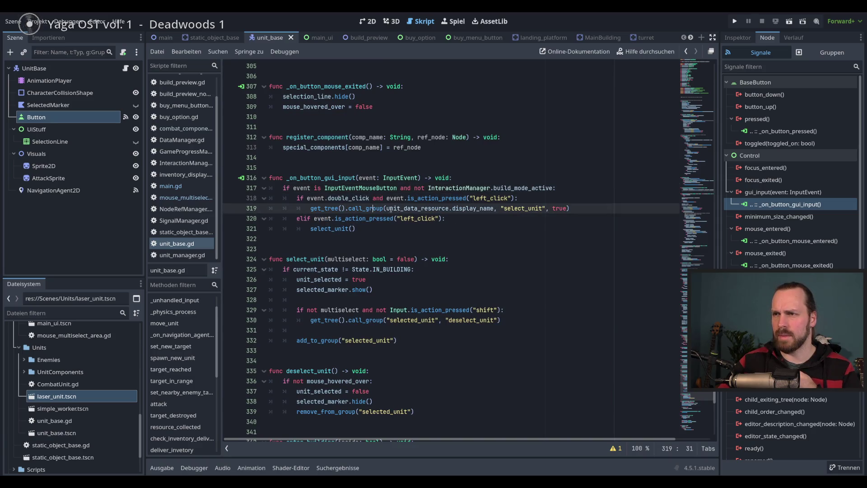
pyautogui.doubleClick(322, 229)
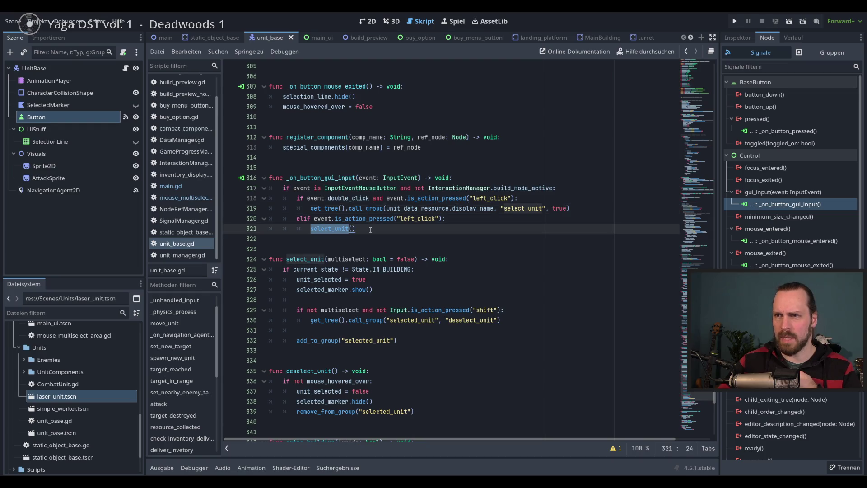
pyautogui.keyDown('ctrl'); pyautogui.click(346, 229); pyautogui.keyUp('ctrl')
pyautogui.scroll(-3, 359, 240)
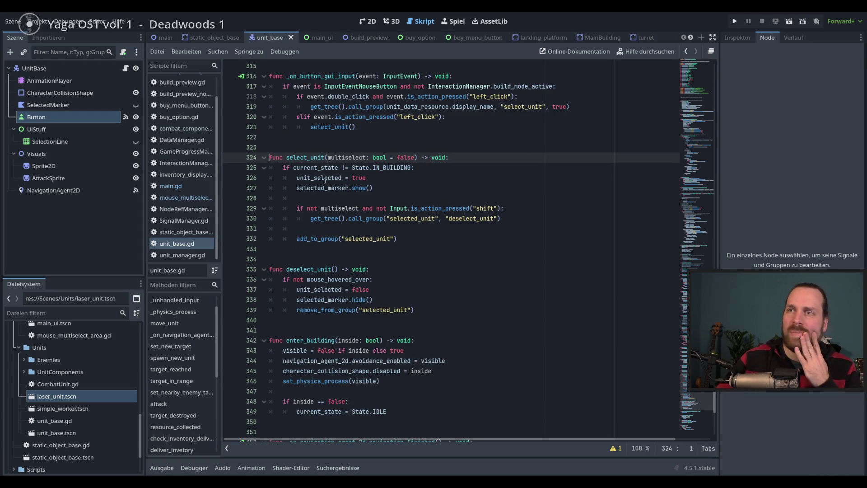
# - Review select_unit's IN_BUILDING check, unit_selected and selected_marker lines, then open static_object_base.gd
pyautogui.click(426, 167)
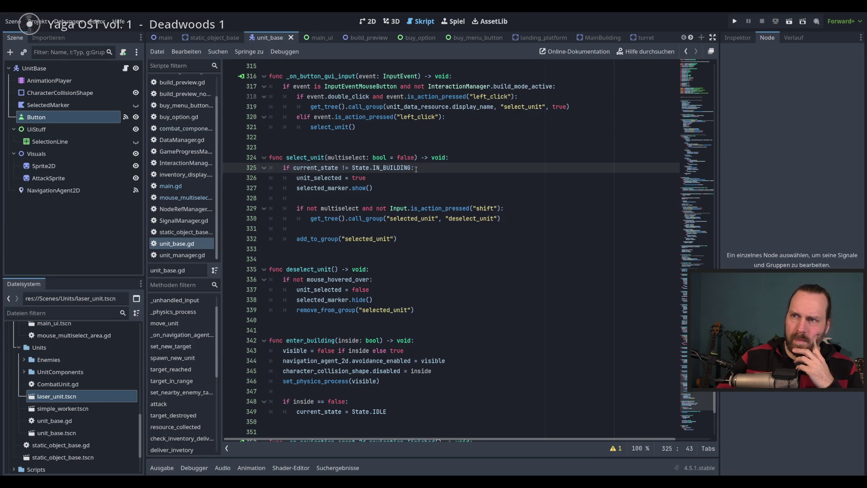
pyautogui.press('Down')
pyautogui.press('Down')
pyautogui.moveTo(414, 168); pyautogui.dragTo(283, 167)
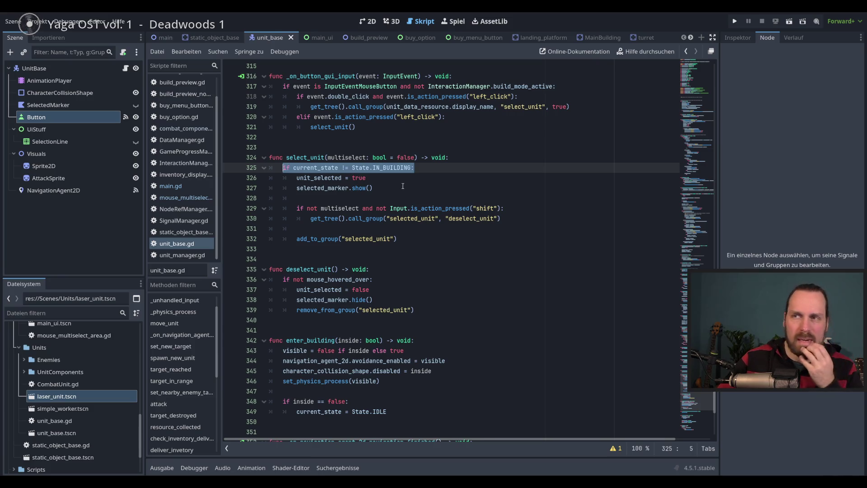
pyautogui.click(382, 179)
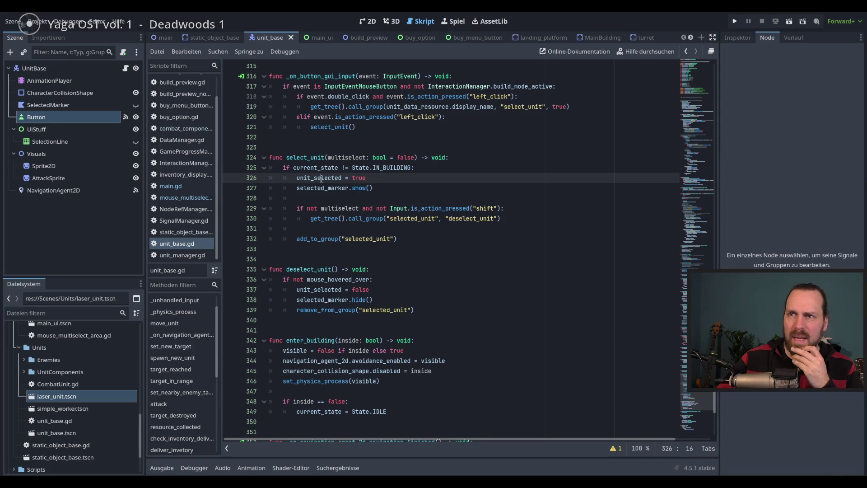
pyautogui.click(394, 190)
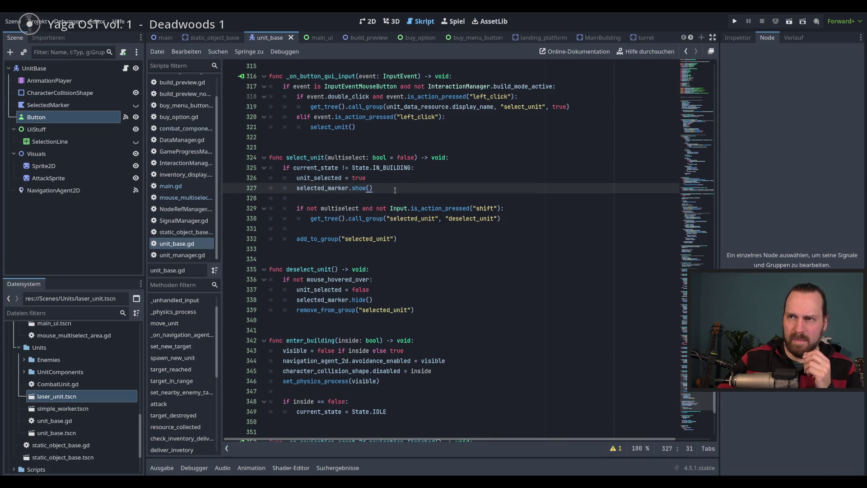
pyautogui.click(391, 181)
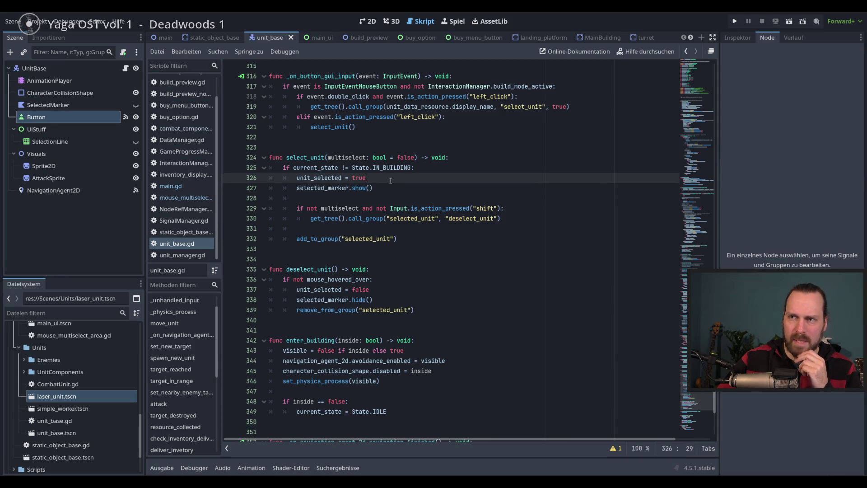
pyautogui.doubleClick(319, 179)
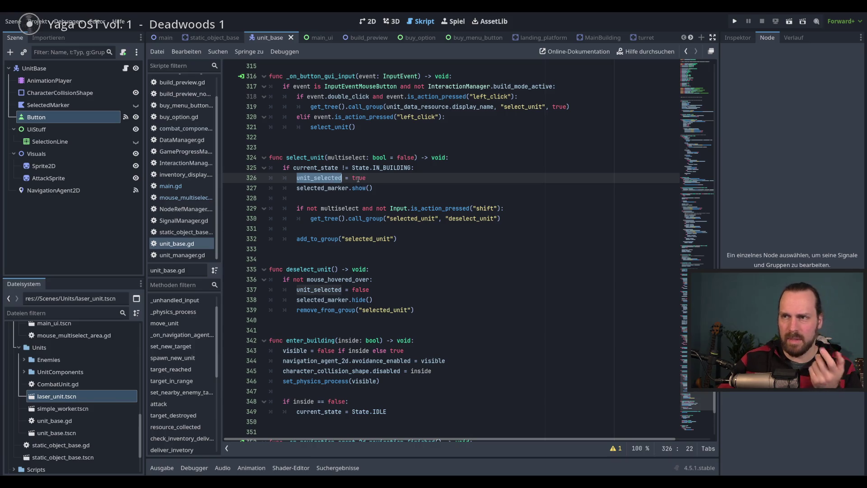
pyautogui.doubleClick(357, 188)
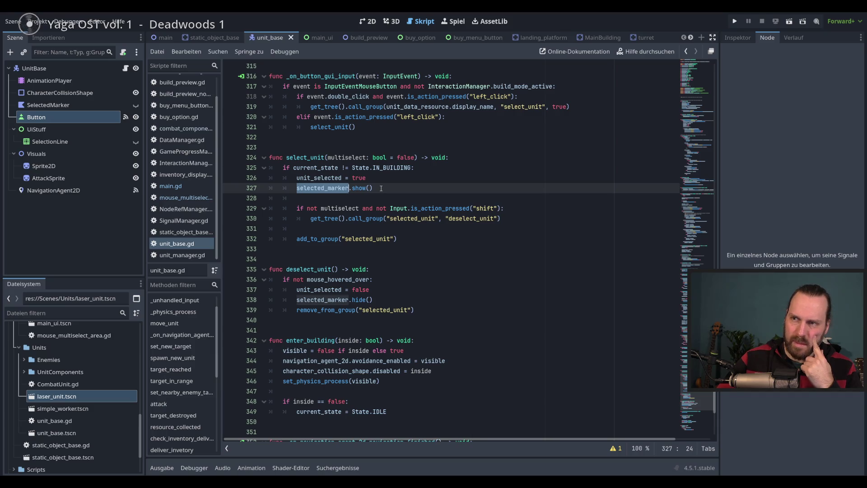
pyautogui.click(382, 187)
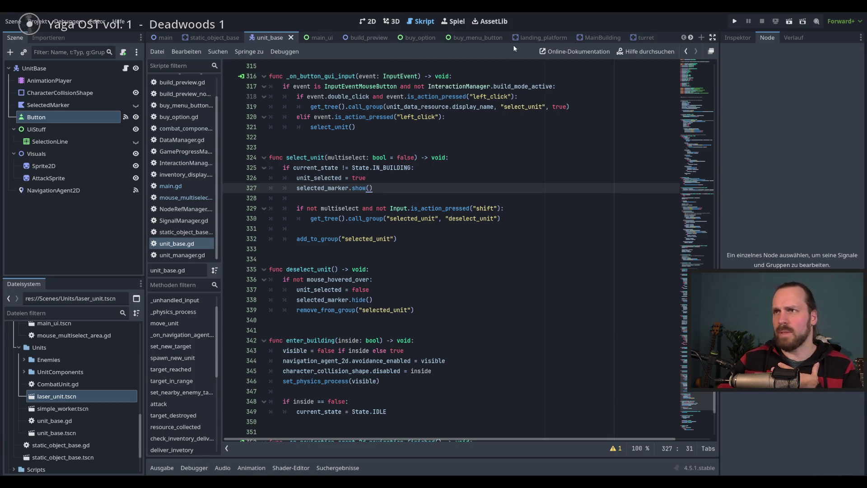
pyautogui.click(227, 38)
# - Select the Button node and jump to its _on_button_mouse_entered handler
pyautogui.scroll(5, 468, 172)
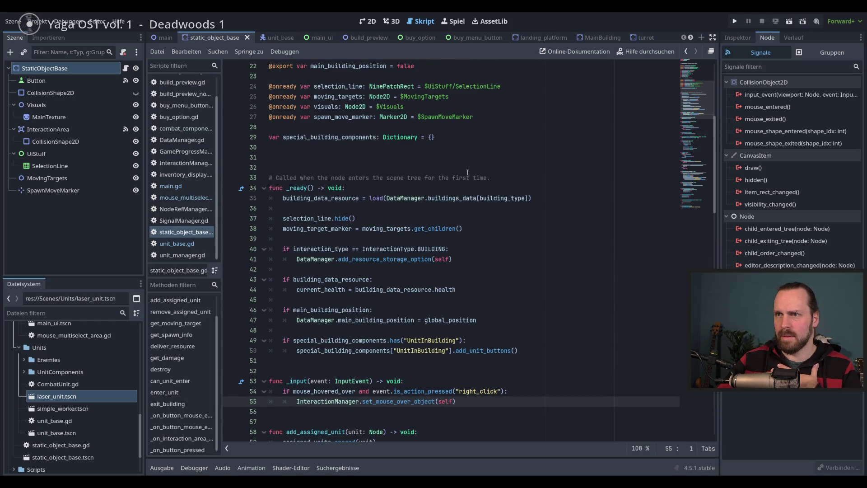
pyautogui.scroll(-6, 468, 172)
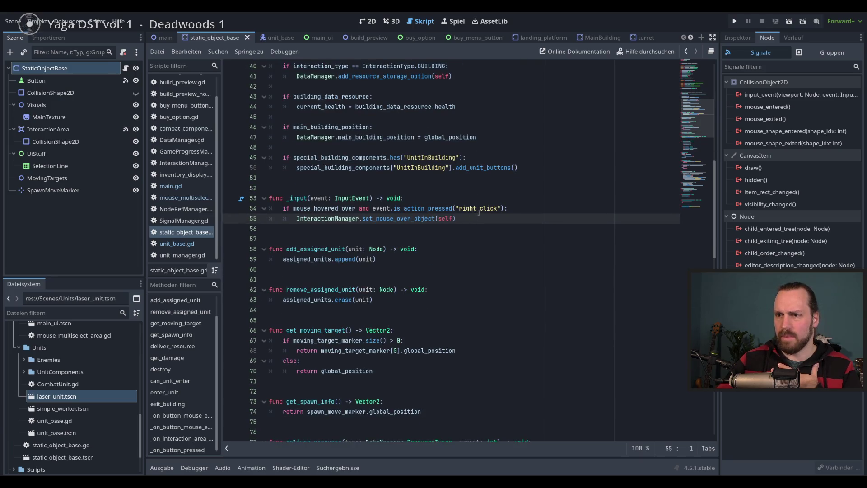
pyautogui.scroll(-4, 479, 210)
pyautogui.scroll(2, 479, 215)
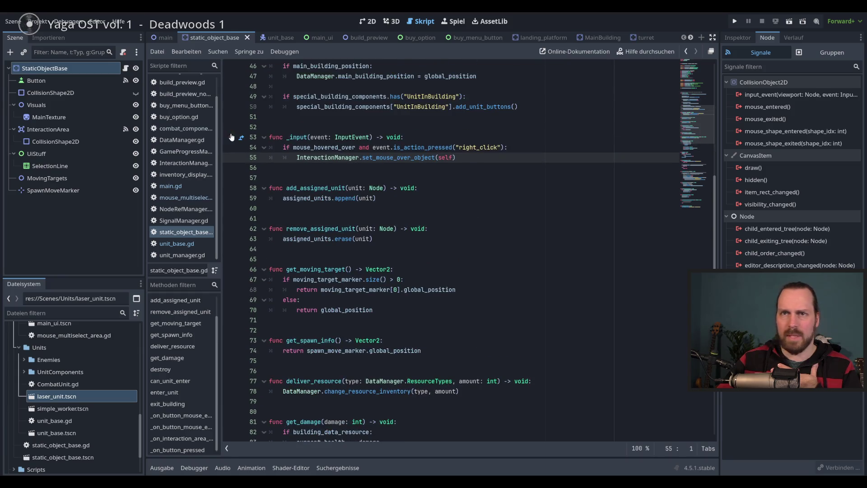
pyautogui.click(61, 80)
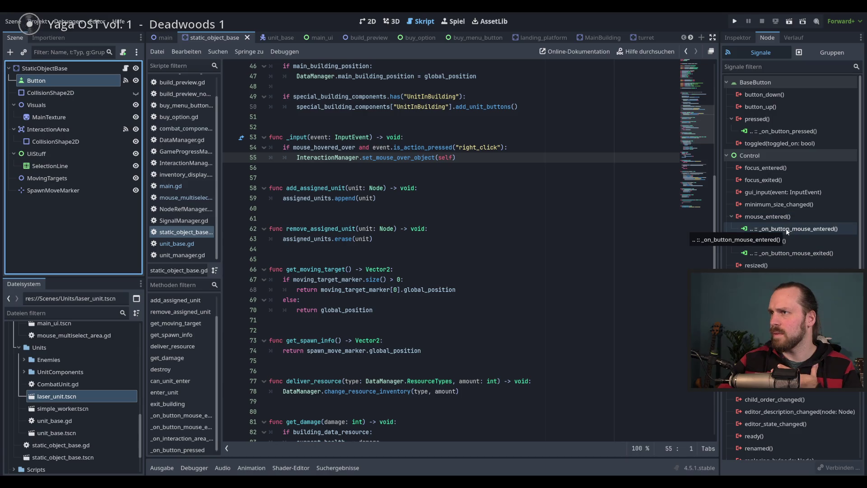
pyautogui.doubleClick(798, 231)
# - Check what selection_line refers to in the handler, then run the project with F5
pyautogui.scroll(-5, 420, 230)
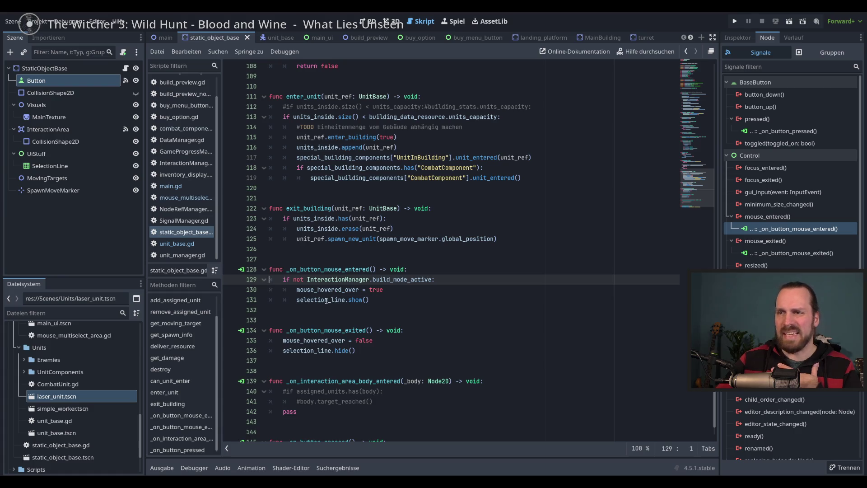
pyautogui.doubleClick(343, 300)
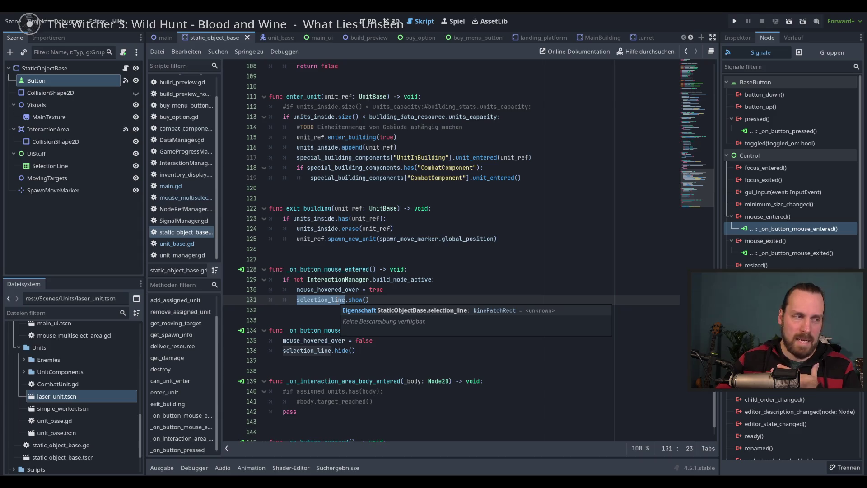
pyautogui.click(376, 299)
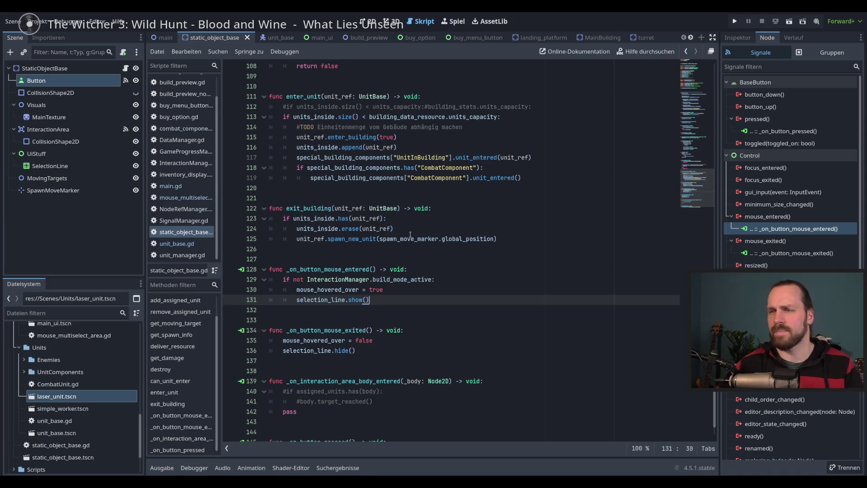
pyautogui.click(439, 287)
pyautogui.press('F5')
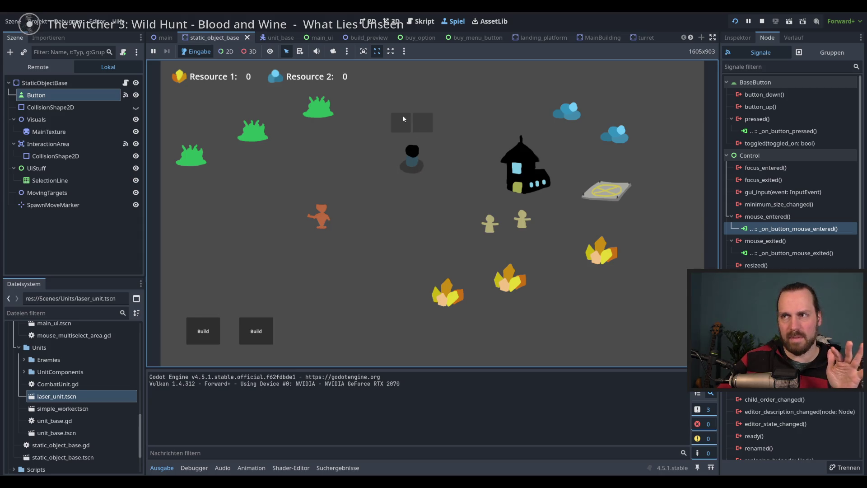
# - Send the orange unit into the dark tower, buy a new orange unit, and move it down
pyautogui.rightClick(421, 192)
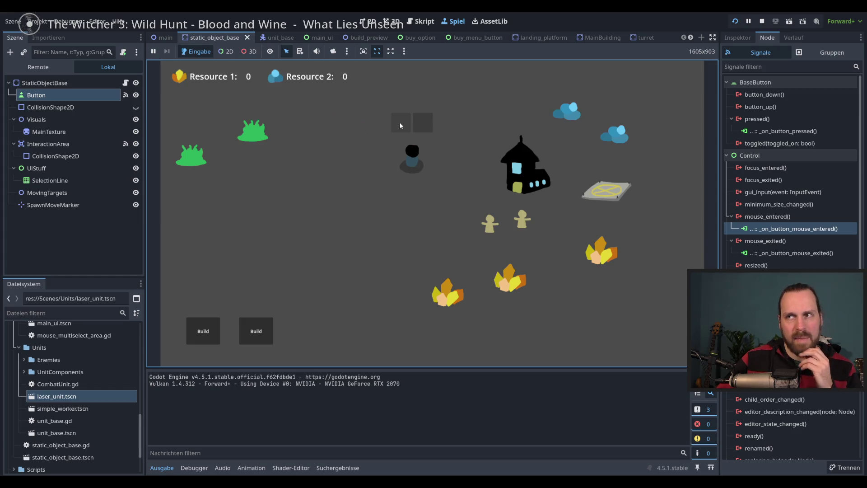
pyautogui.click(411, 172)
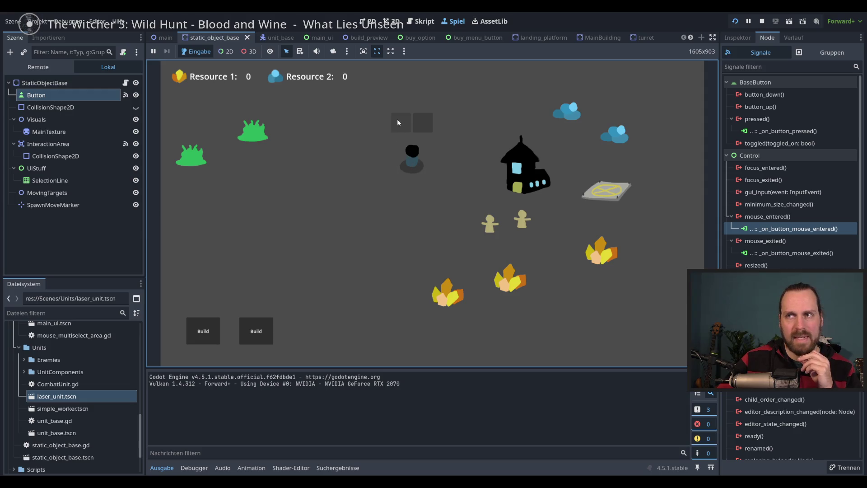
pyautogui.click(405, 129)
pyautogui.rightClick(401, 218)
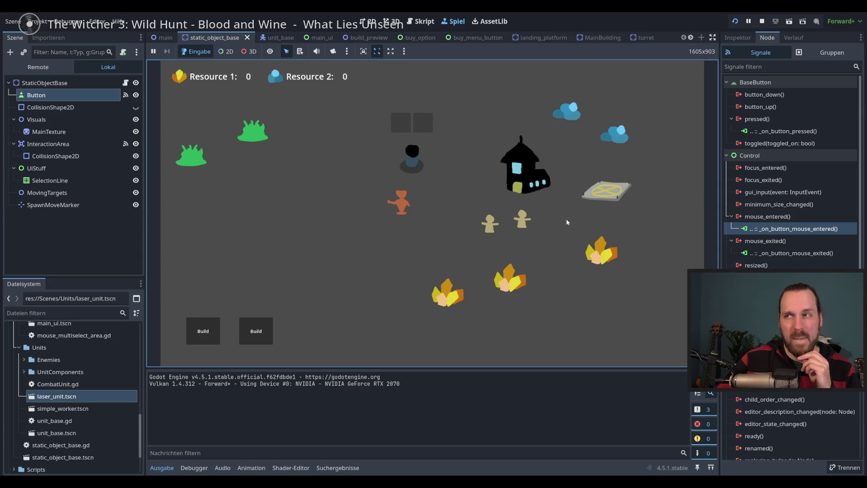
# - Open the second building's Worker and Laser Dude buy menu, stop the game with F8, and go to exit_building
pyautogui.click(242, 324)
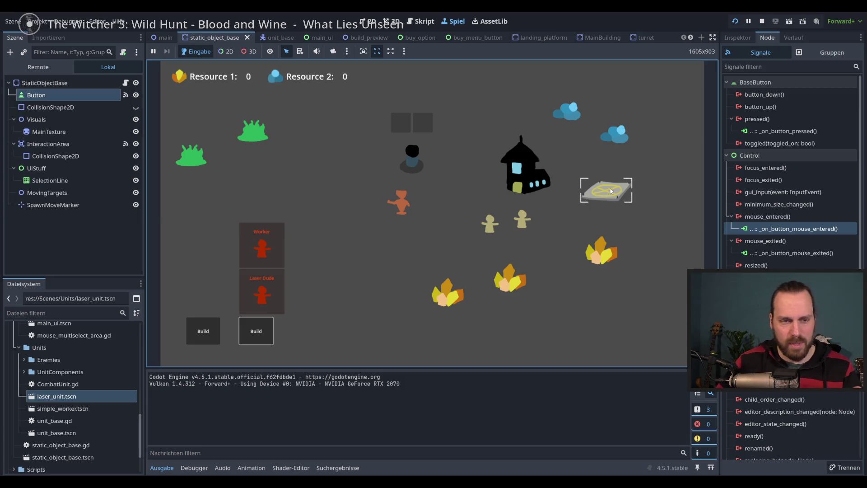
pyautogui.press('F8')
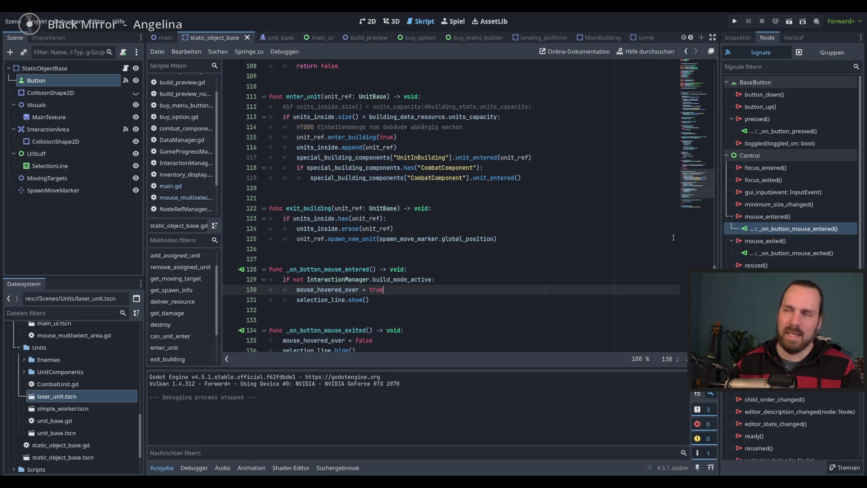
pyautogui.click(545, 220)
# - Step through script lines 124–131, from the erase call to selection_line.show()
pyautogui.click(551, 230)
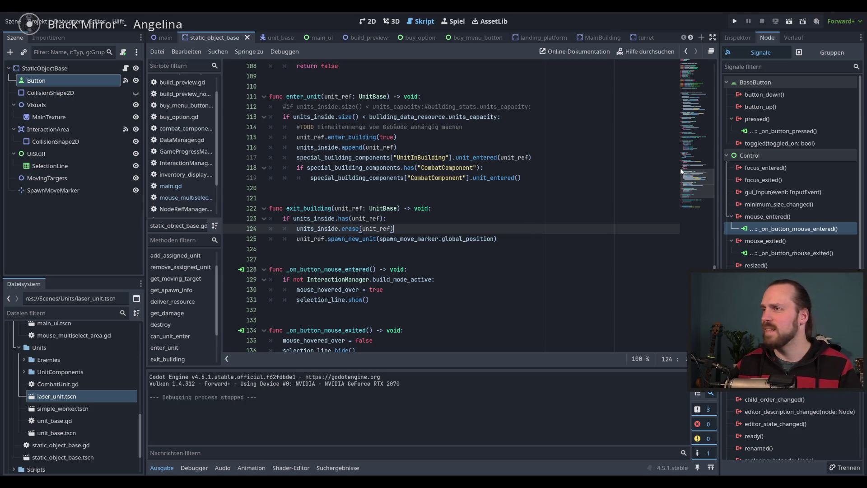
pyautogui.click(426, 279)
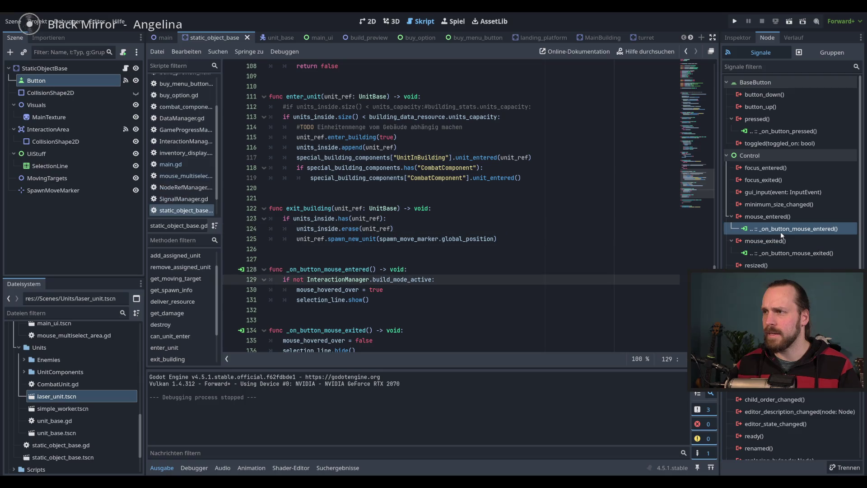
pyautogui.scroll(-4, 426, 240)
pyautogui.click(328, 179)
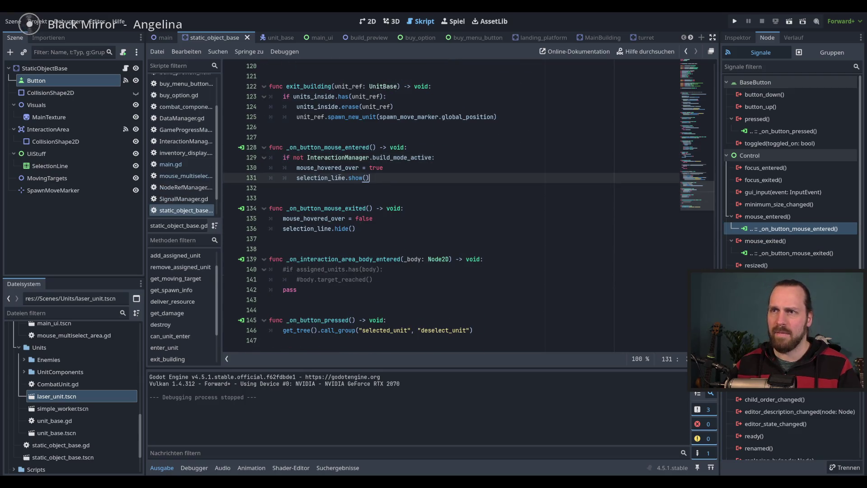
pyautogui.click(396, 180)
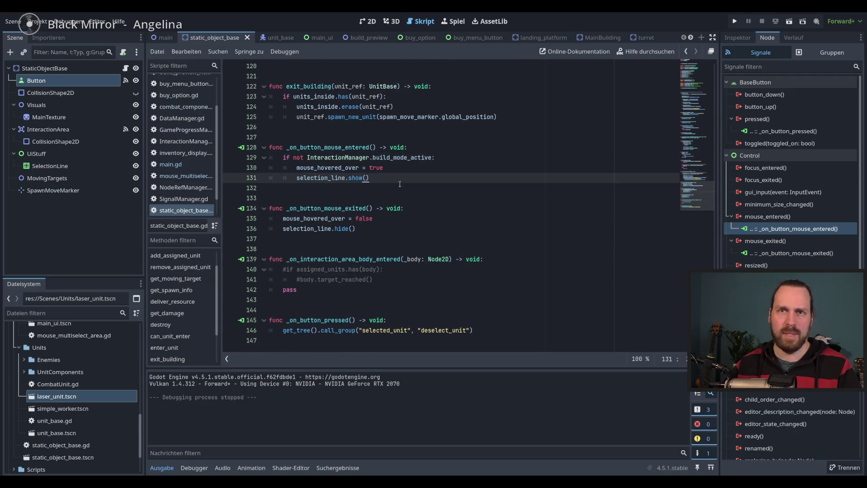
pyautogui.moveTo(396, 162)
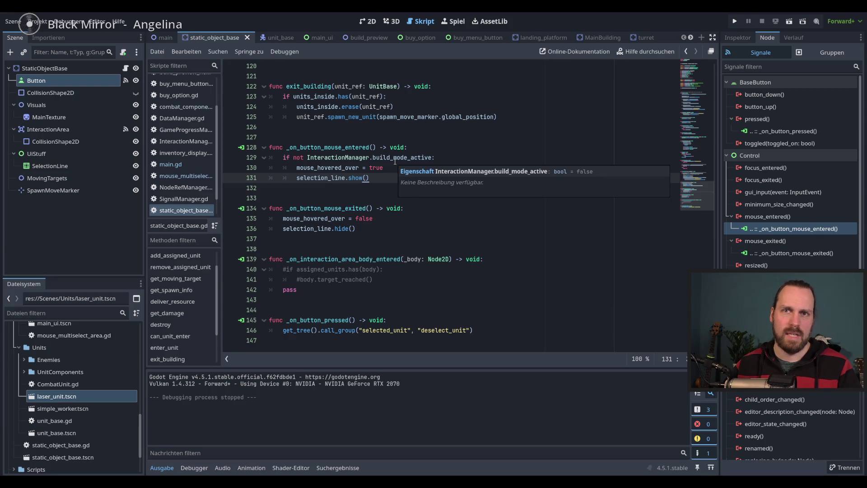
# - Select the UiStuff node and scroll the script up to its variable declarations
pyautogui.click(39, 155)
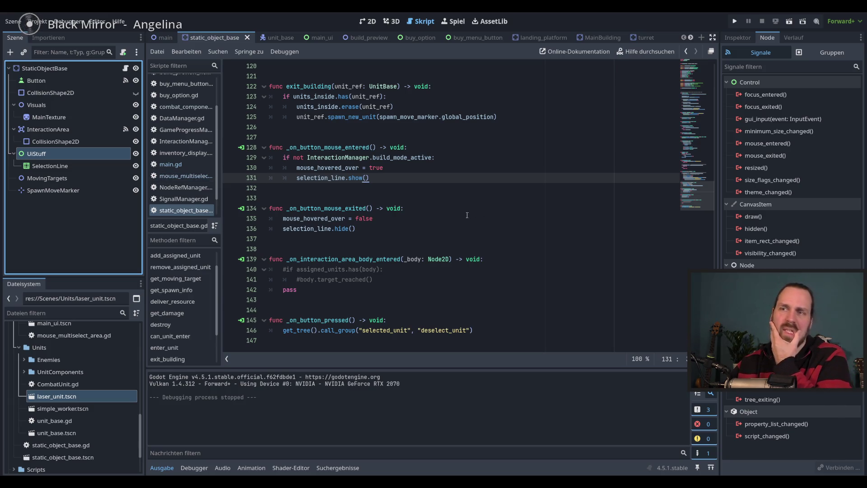
pyautogui.scroll(20, 338, 219)
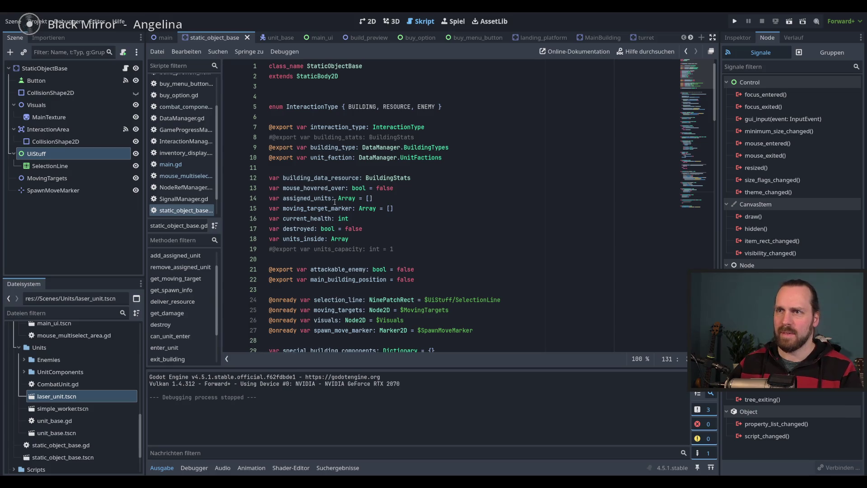
pyautogui.click(398, 260)
pyautogui.scroll(-3, 398, 262)
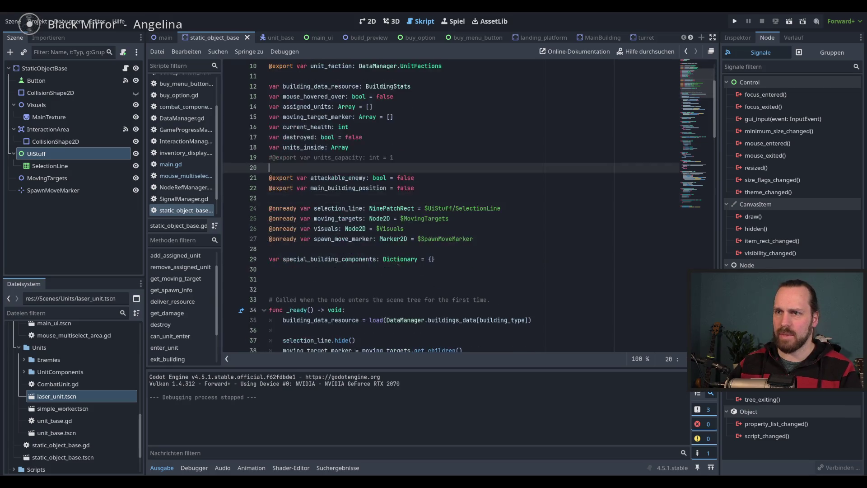
# - Replace line 24's selection_line declaration with an onready ui_stuff reference to $UiStuff
pyautogui.doubleClick(334, 209)
pyautogui.scroll(-8, 347, 217)
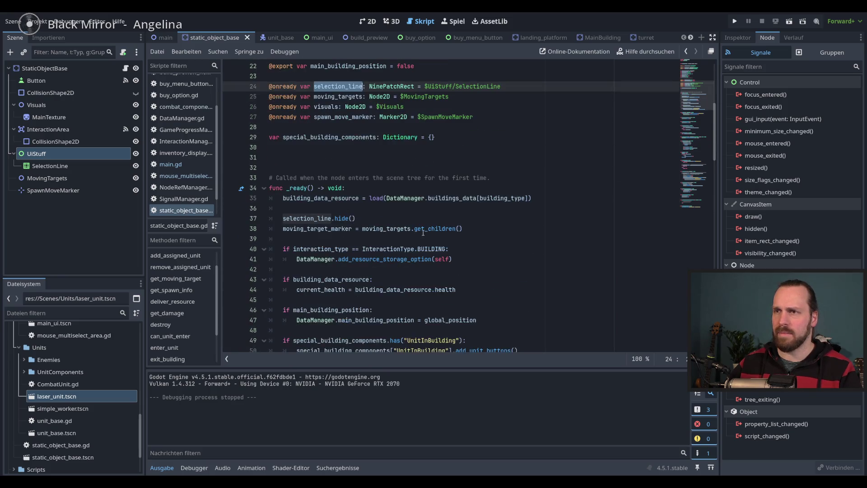
pyautogui.scroll(6, 347, 218)
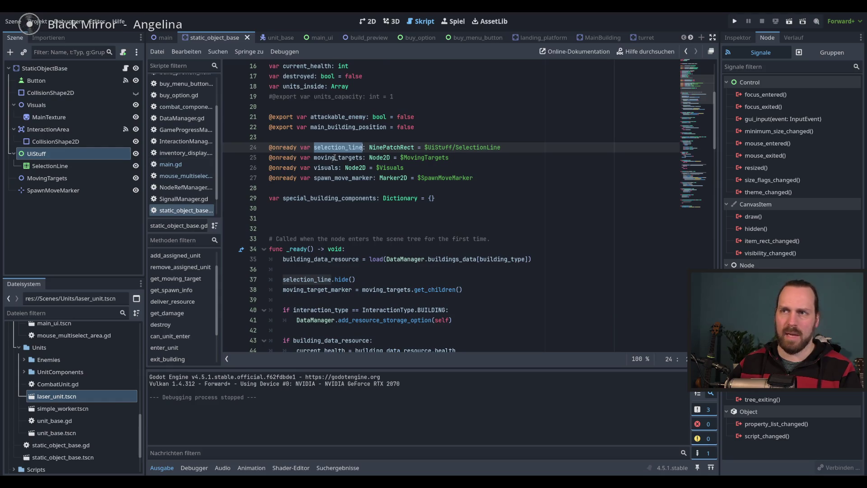
pyautogui.scroll(1, 353, 159)
pyautogui.click(522, 179)
pyautogui.moveTo(520, 178); pyautogui.dragTo(267, 178)
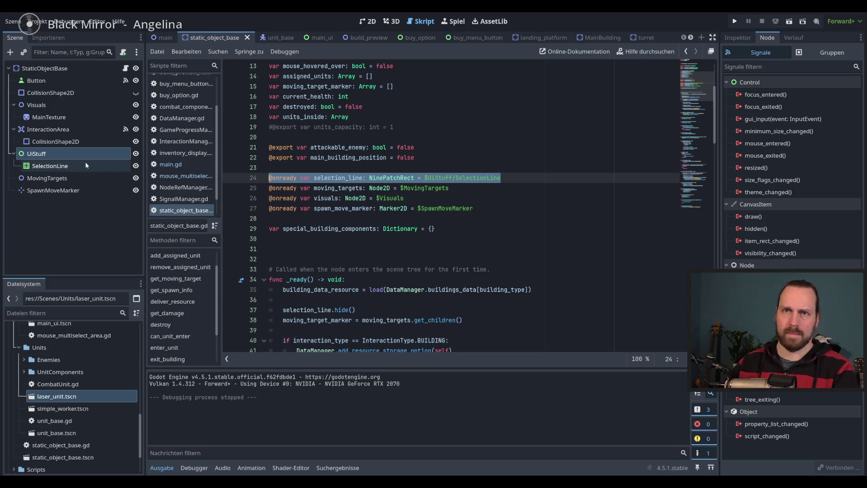
pyautogui.press('Delete')
pyautogui.moveTo(45, 153); pyautogui.dragTo(280, 178)
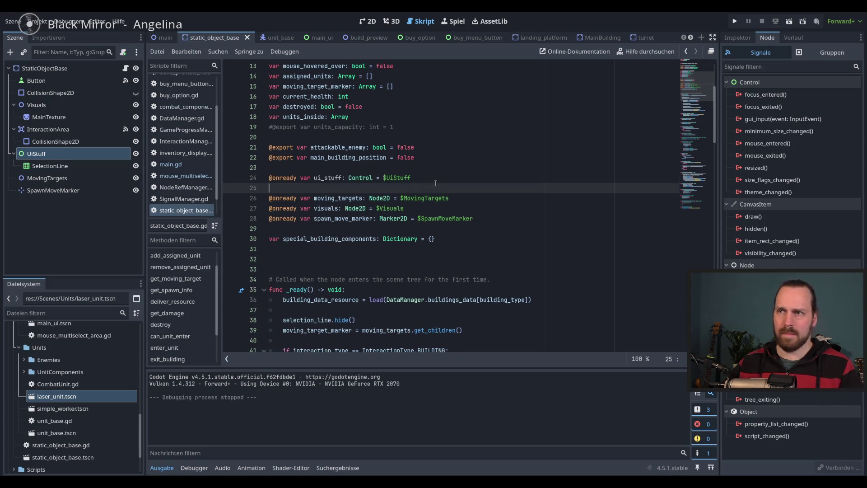
pyautogui.press('BackSpace')
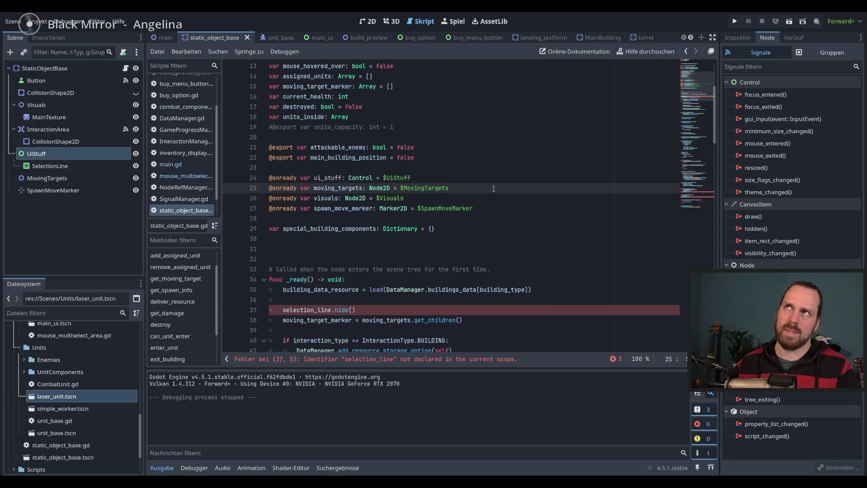
# - Change the call on line 37 to ui_stuff.hide()
pyautogui.doubleClick(324, 309)
pyautogui.write('ui')
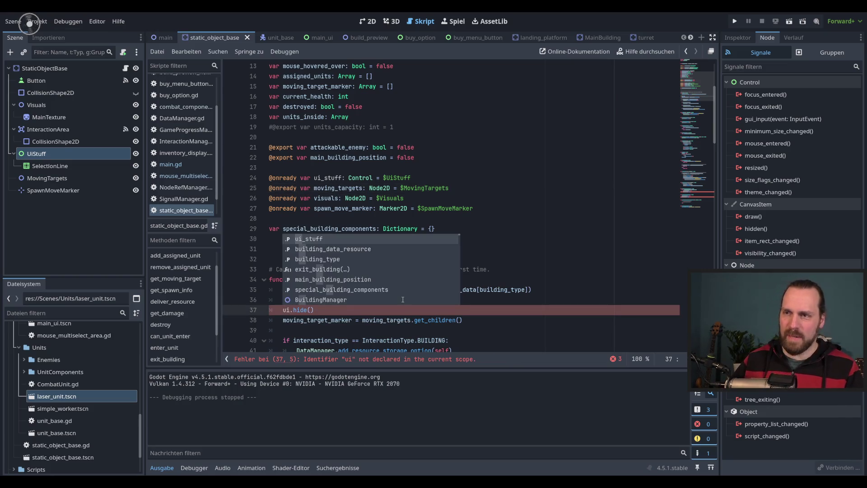
pyautogui.press('Return')
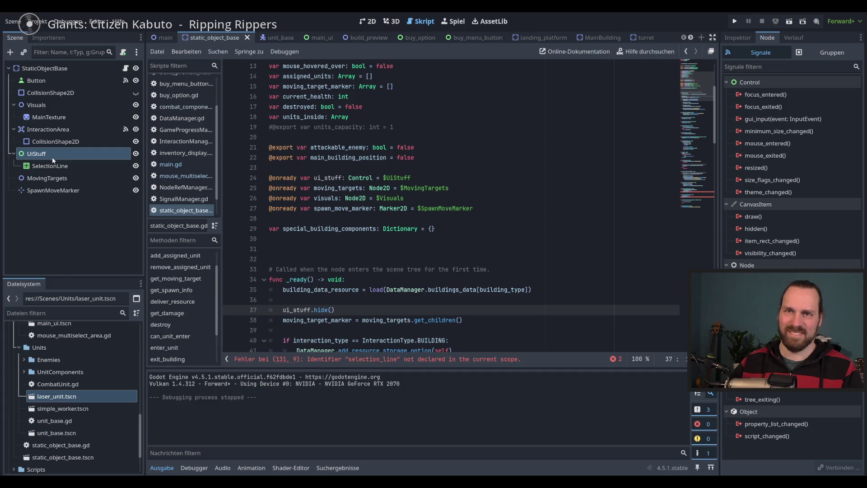
pyautogui.rightClick(53, 158)
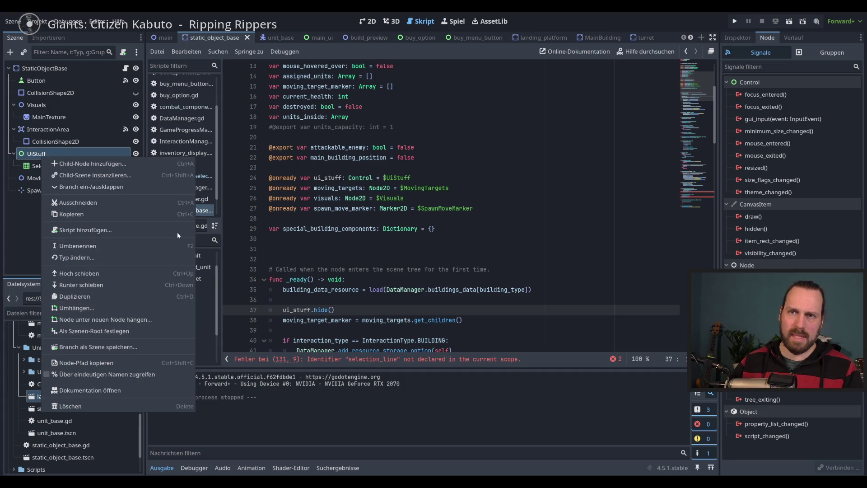
# - Rename the UiStuff node to UiElements
pyautogui.click(86, 165)
pyautogui.click(86, 165)
pyautogui.click(39, 155)
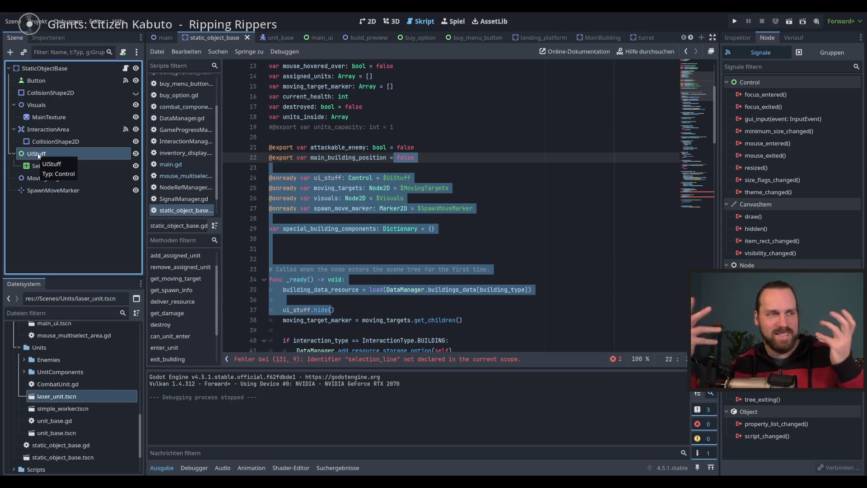
pyautogui.rightClick(41, 154)
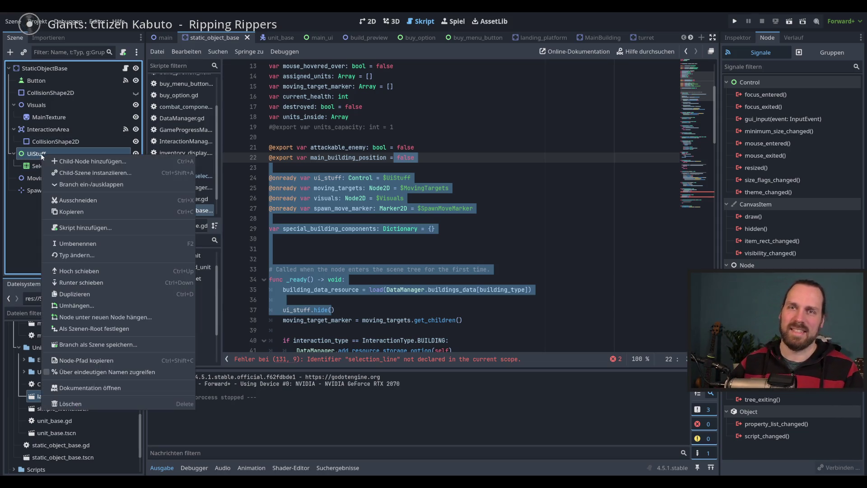
pyautogui.click(78, 244)
pyautogui.moveTo(47, 154); pyautogui.dragTo(36, 156)
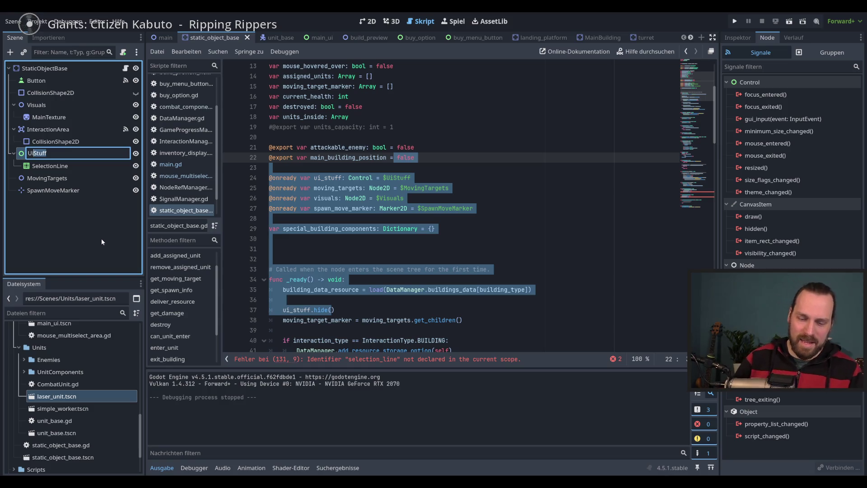
pyautogui.write('Elements')
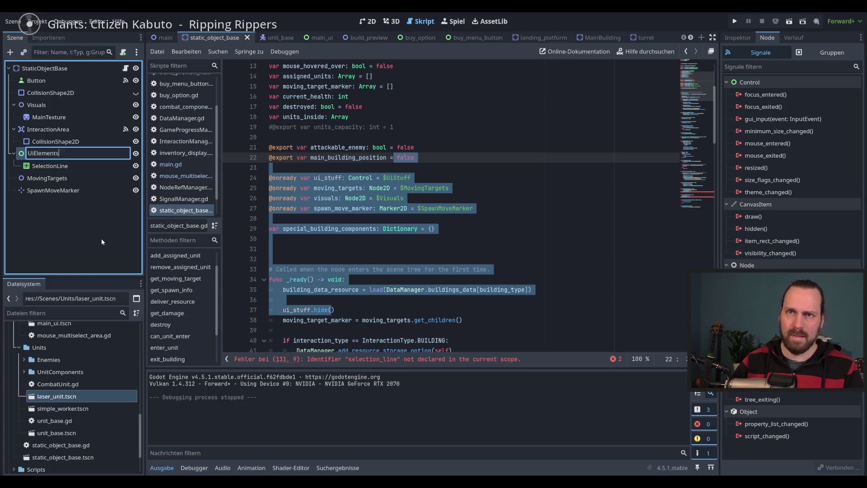
pyautogui.press('Return')
# - Replace line 24's ui_stuff declaration with a $UiElements reference
pyautogui.click(316, 177)
pyautogui.moveTo(411, 177); pyautogui.dragTo(270, 178)
pyautogui.press('BackSpace')
pyautogui.moveTo(42, 153)
pyautogui.mouseDown()
pyautogui.moveTo(316, 310)
pyautogui.moveTo(259, 178)
pyautogui.mouseUp()
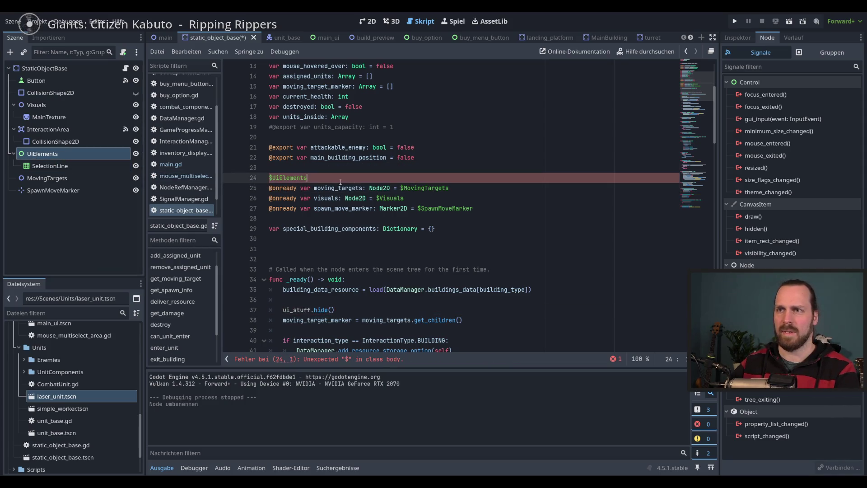
# - Make line 24 an onready ui_elements reference and update line 37 to use ui_elements
pyautogui.hotkey('ctrl', 'z')
pyautogui.moveTo(43, 154); pyautogui.dragTo(259, 178)
pyautogui.press('Return')
pyautogui.press('BackSpace')
pyautogui.scroll(-2, 460, 182)
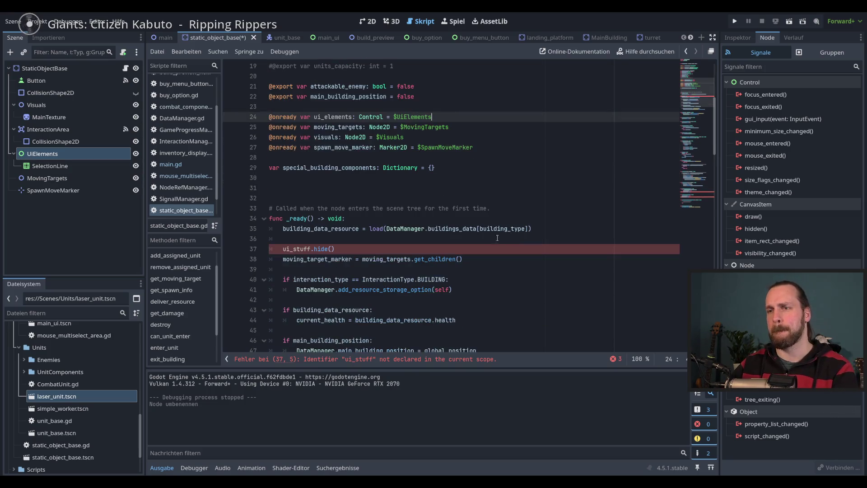
pyautogui.click(300, 249)
pyautogui.doubleClick(300, 249)
pyautogui.write('ui')
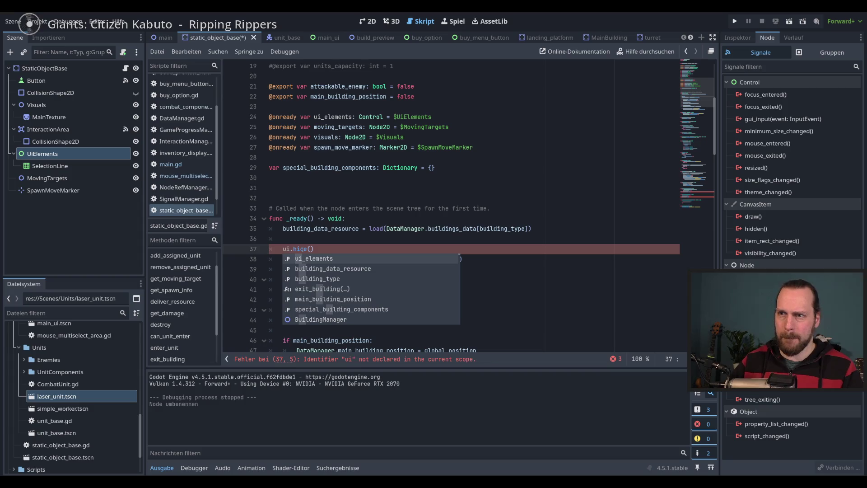
pyautogui.press('Return')
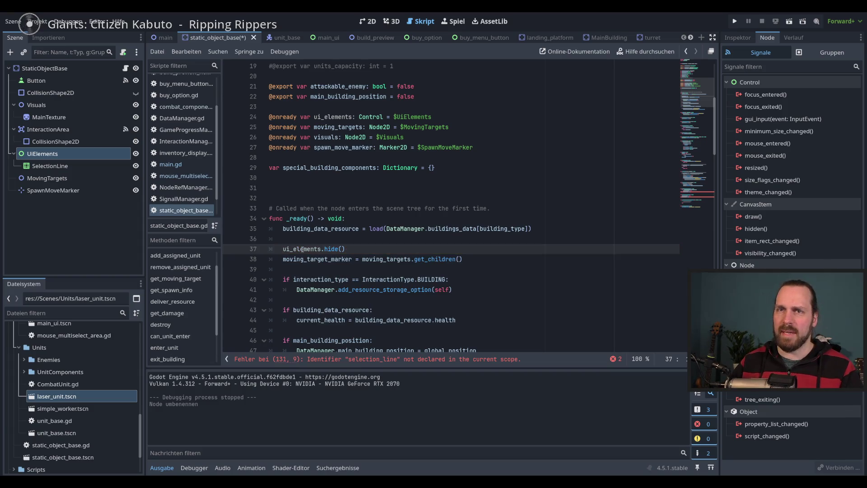
# - Swap line 24 for an onready selection_line reference, call selection_line.hide() on line 37, and save
pyautogui.scroll(1, 479, 197)
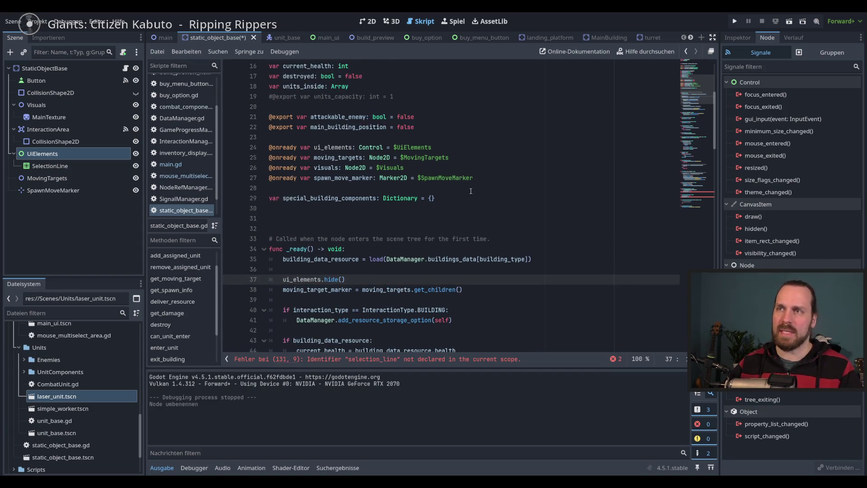
pyautogui.tripleClick(446, 145)
pyautogui.press('BackSpace')
pyautogui.moveTo(50, 166); pyautogui.dragTo(289, 149)
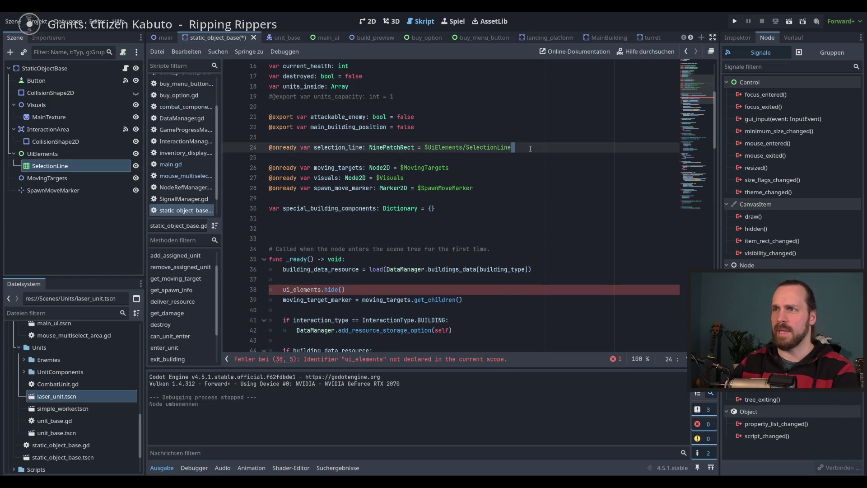
pyautogui.doubleClick(305, 280)
pyautogui.write('sele')
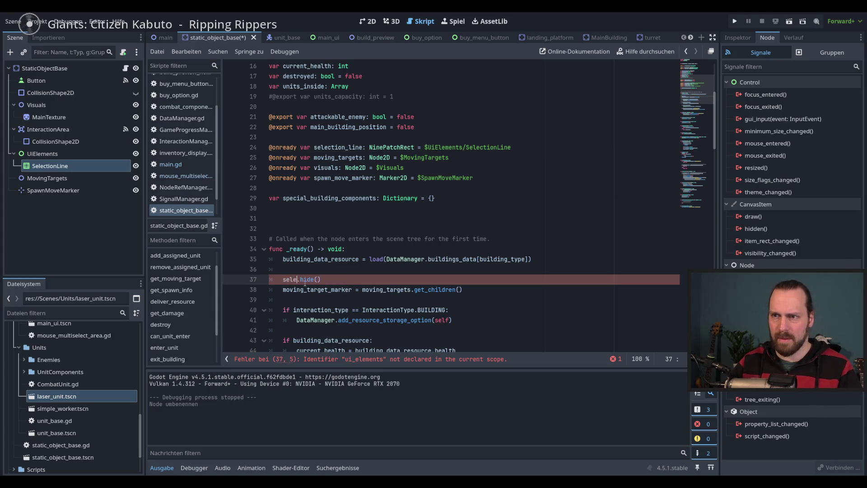
pyautogui.press('Return')
pyautogui.press('End')
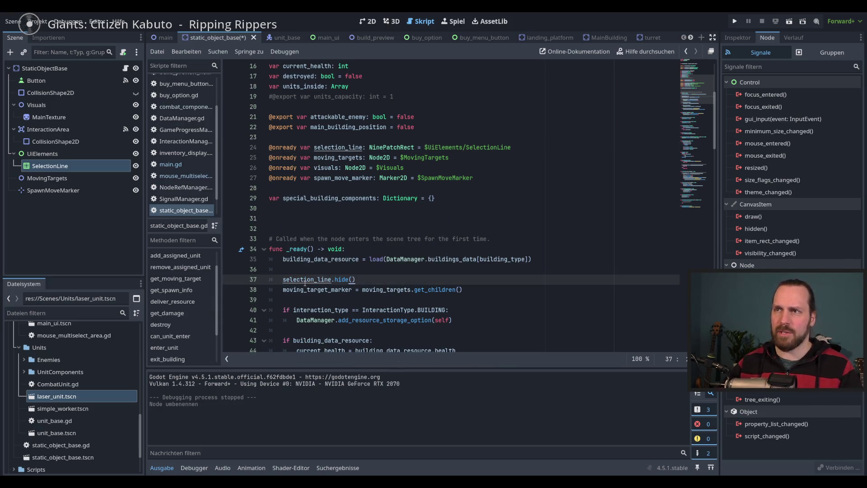
pyautogui.hotkey('ctrl', 's')
# - Select the SelectionLine node and show it in the 2D scene view
pyautogui.click(47, 165)
pyautogui.click(43, 155)
pyautogui.click(48, 168)
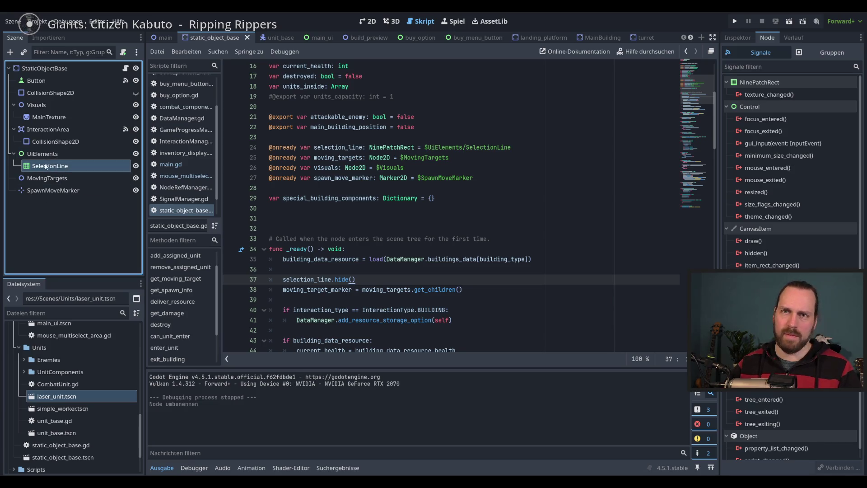
pyautogui.doubleClick(44, 166)
pyautogui.scroll(3, 353, 181)
pyautogui.doubleClick(45, 166)
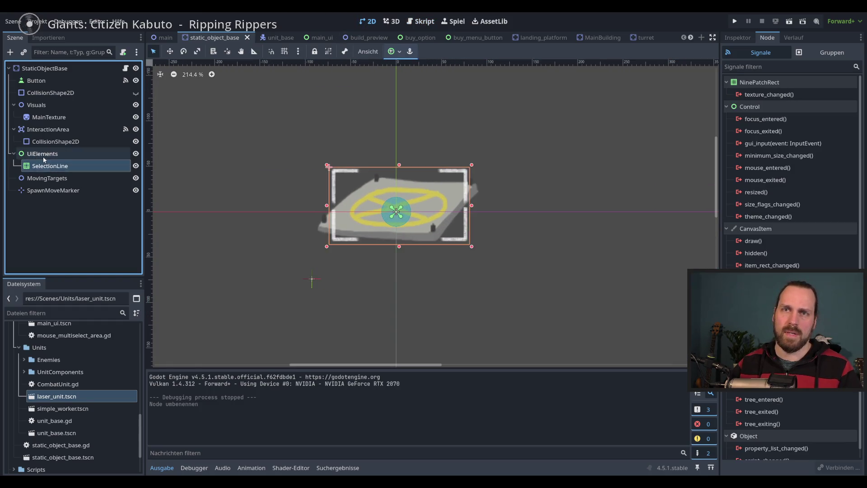
pyautogui.click(44, 154)
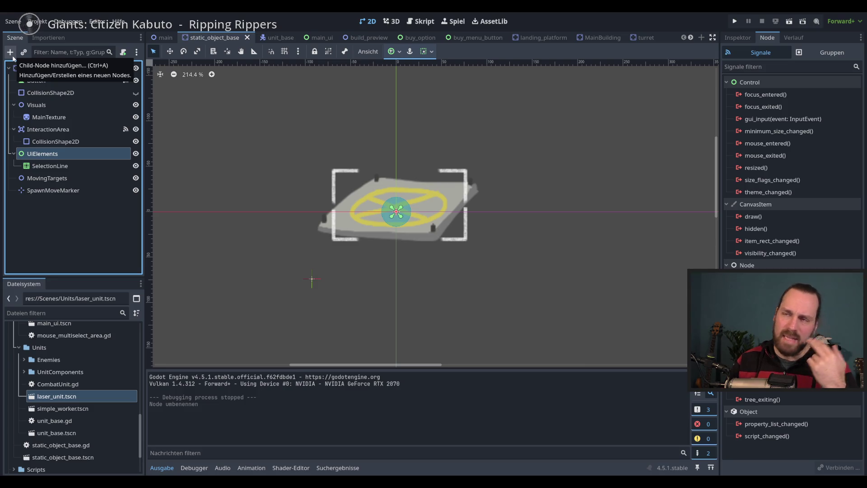
pyautogui.moveTo(395, 190)
pyautogui.mouseDown()
pyautogui.moveTo(447, 177)
pyautogui.moveTo(388, 186)
pyautogui.mouseUp()
pyautogui.scroll(-2, 395, 195)
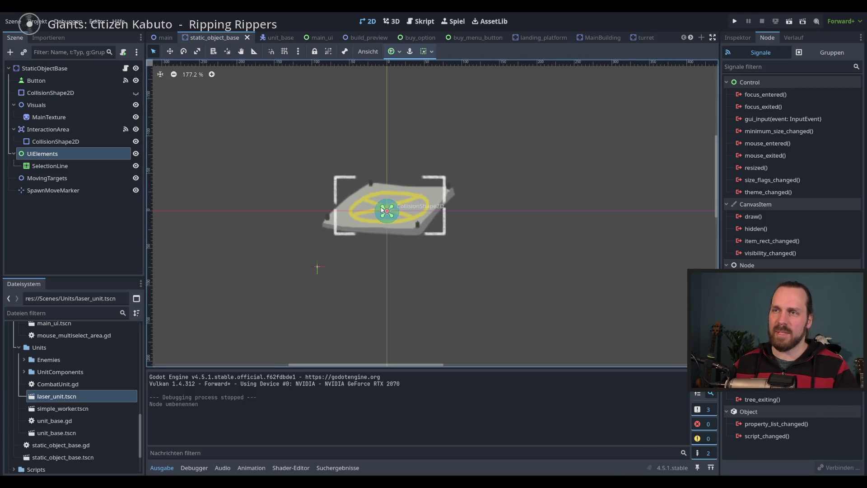
pyautogui.scroll(2, 396, 195)
pyautogui.scroll(-1, 393, 198)
pyautogui.moveTo(385, 206); pyautogui.dragTo(398, 205)
pyautogui.moveTo(429, 107); pyautogui.dragTo(452, 104)
pyautogui.moveTo(316, 186); pyautogui.dragTo(303, 187)
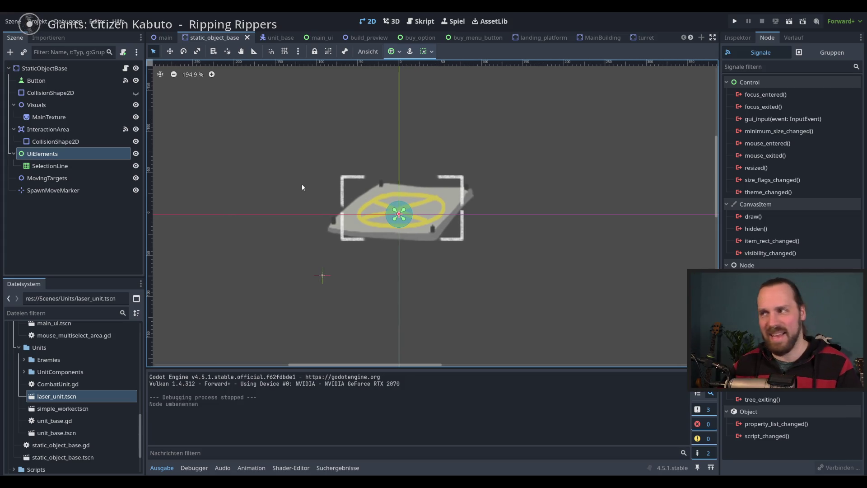
pyautogui.click(738, 37)
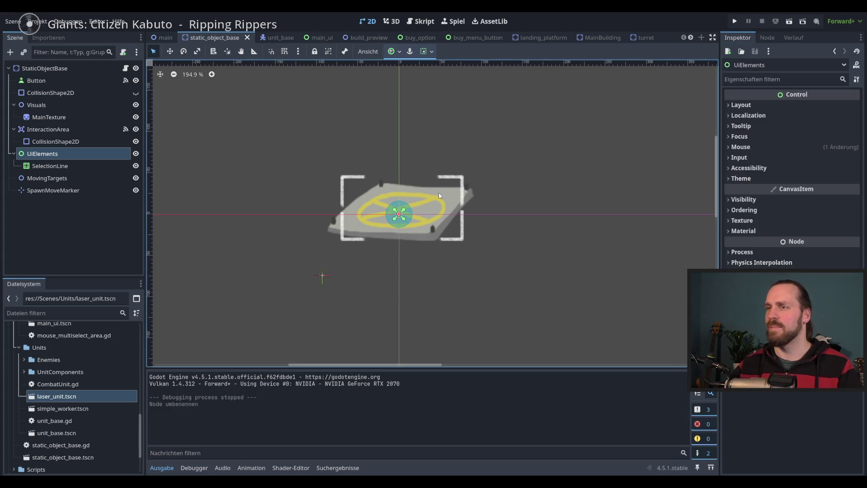
pyautogui.moveTo(193, 177); pyautogui.dragTo(200, 176)
pyautogui.click(72, 154)
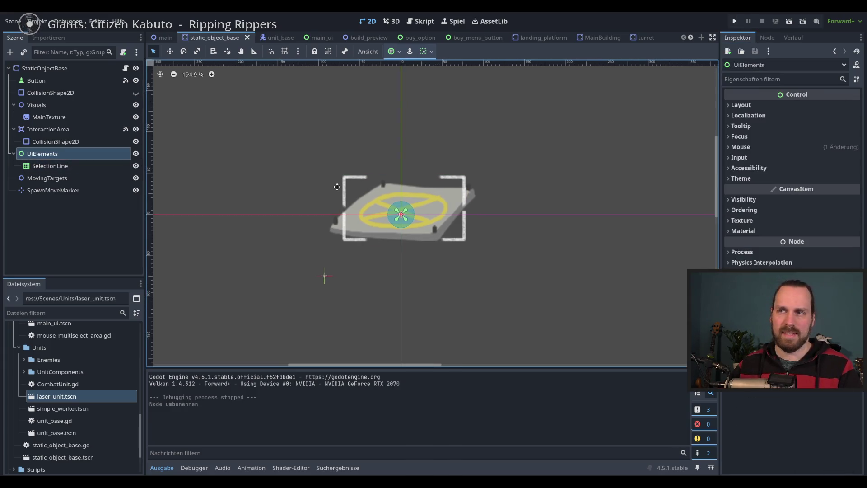
pyautogui.hscroll(2, 325, 274)
pyautogui.scroll(-1, 324, 192)
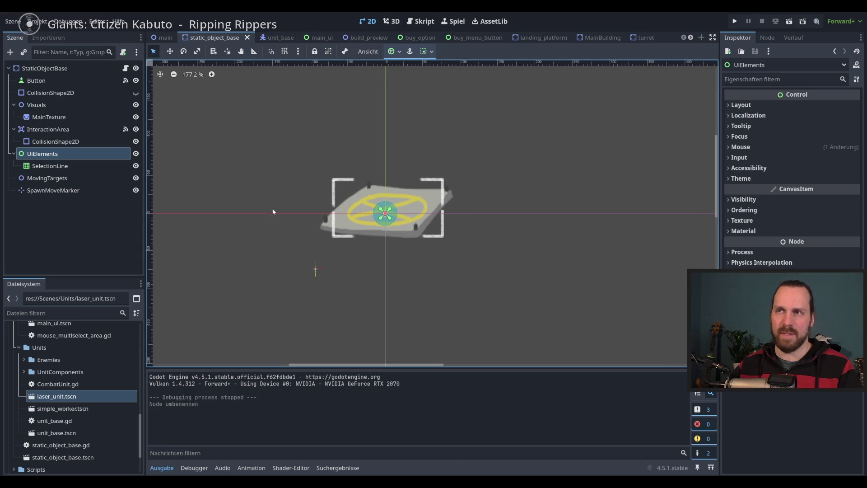
pyautogui.scroll(2, 354, 215)
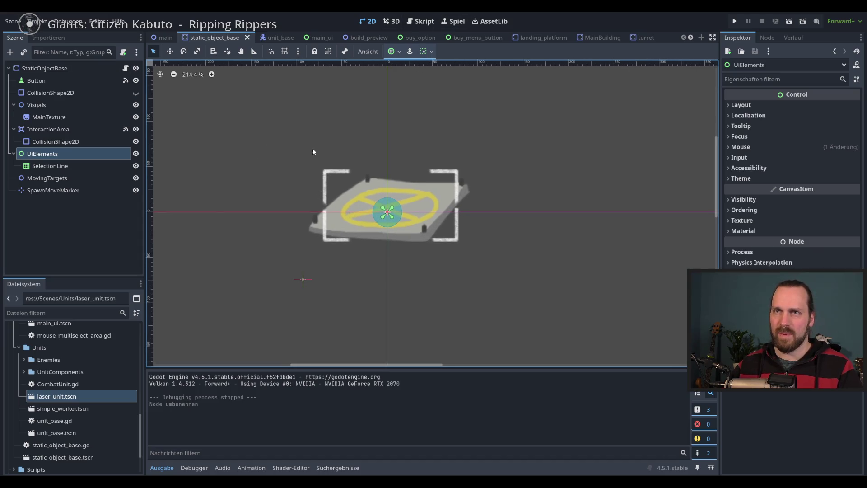
pyautogui.scroll(-2, 433, 176)
pyautogui.scroll(1, 420, 169)
pyautogui.click(125, 68)
pyautogui.scroll(-4, 398, 221)
pyautogui.scroll(3, 398, 221)
pyautogui.scroll(2, 398, 221)
pyautogui.click(91, 167)
pyautogui.click(80, 154)
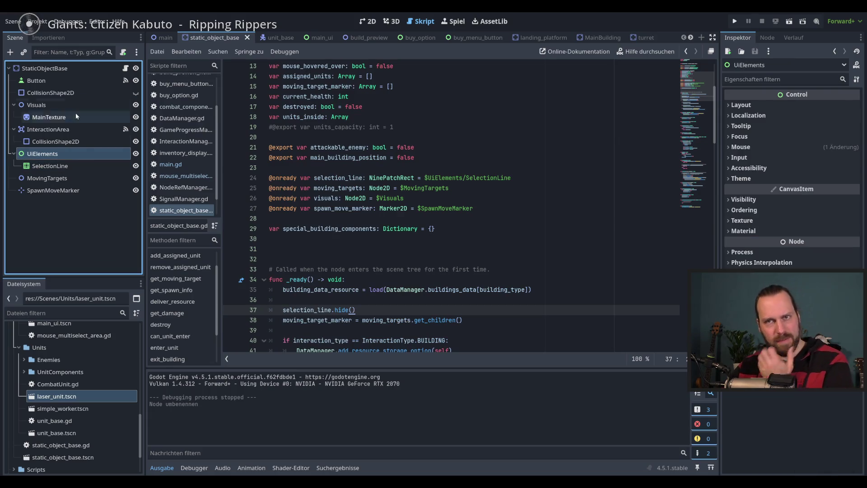
# - Create a Control child under UiElements and rename it to InfoBox
pyautogui.click(14, 55)
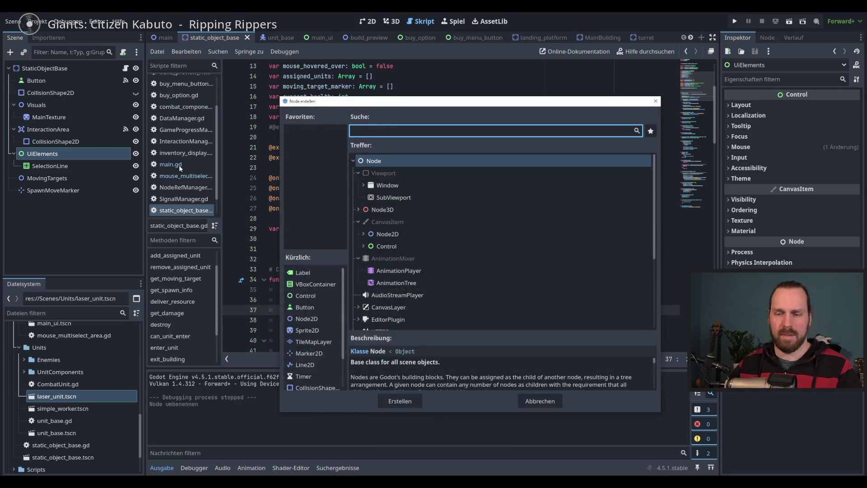
pyautogui.write('Control')
pyautogui.press('Return')
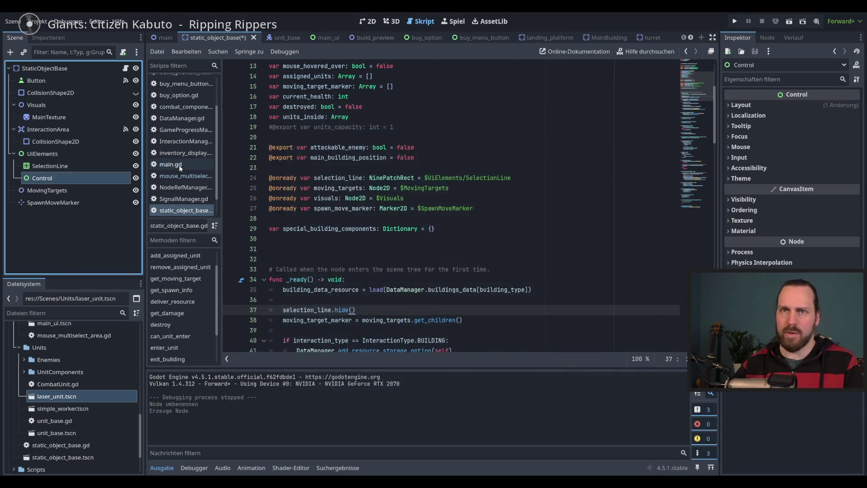
pyautogui.press('F2')
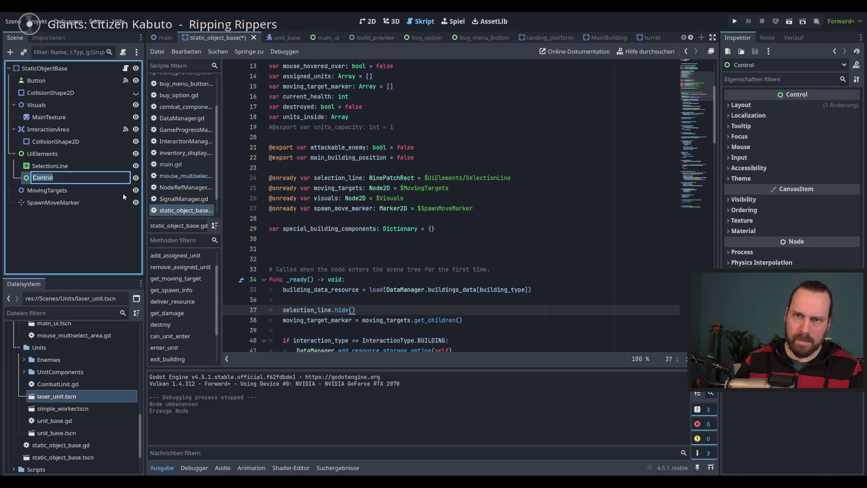
pyautogui.write('InfoPa')
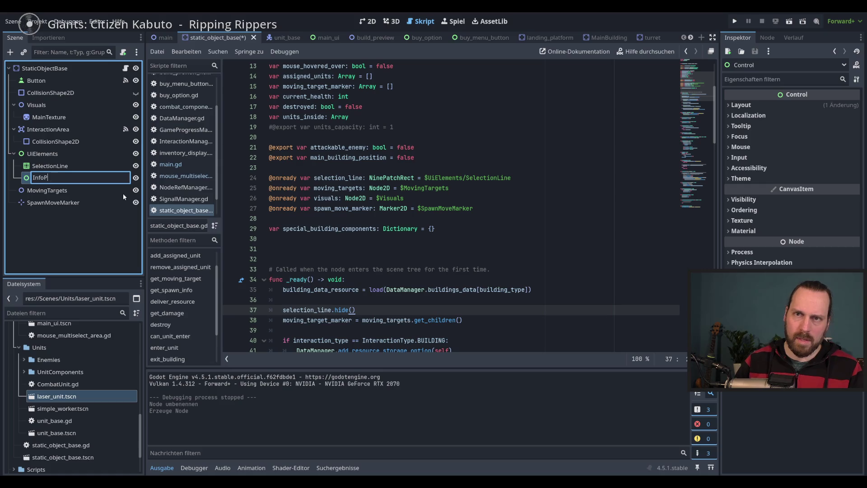
pyautogui.press('BackSpace')
pyautogui.press('BackSpace')
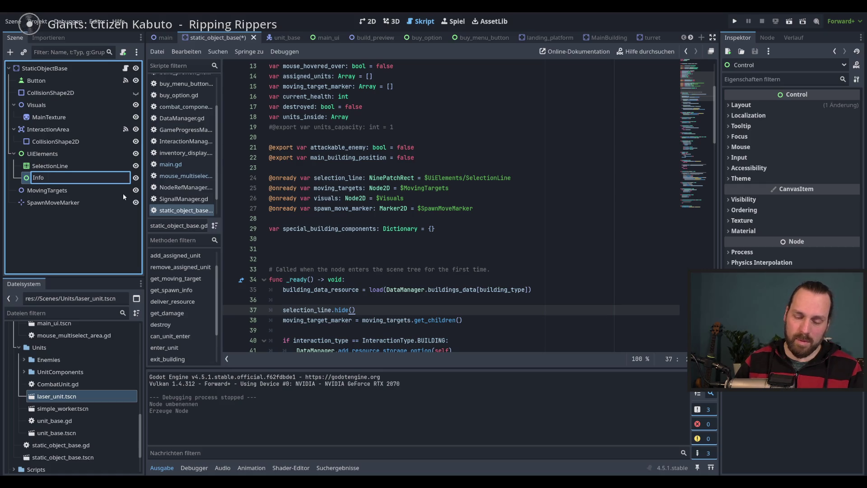
pyautogui.write('Box')
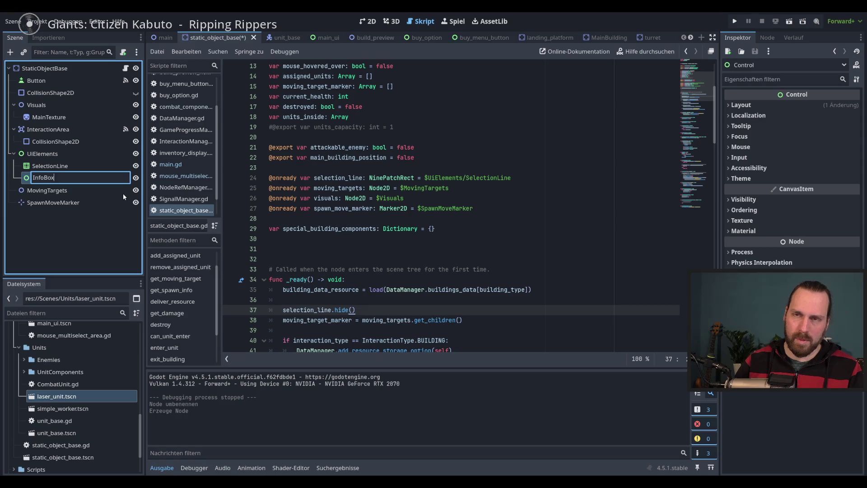
pyautogui.press('Return')
pyautogui.scroll(-2, 339, 188)
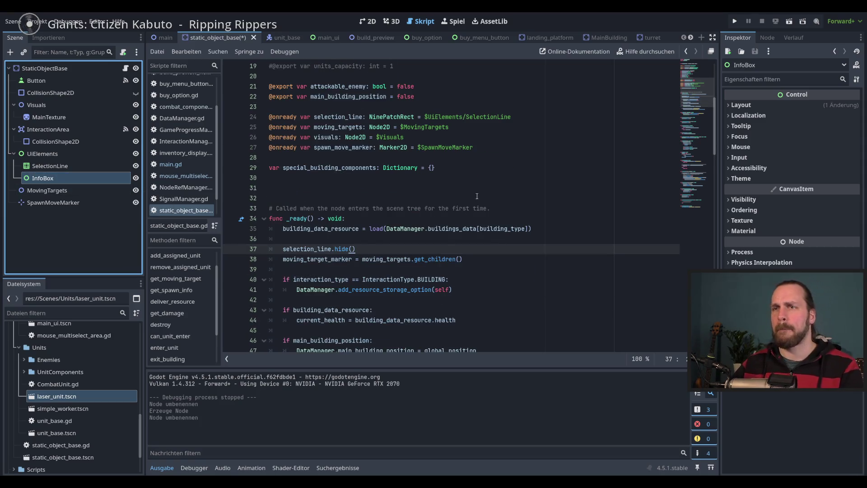
pyautogui.scroll(2, 496, 190)
pyautogui.click(523, 179)
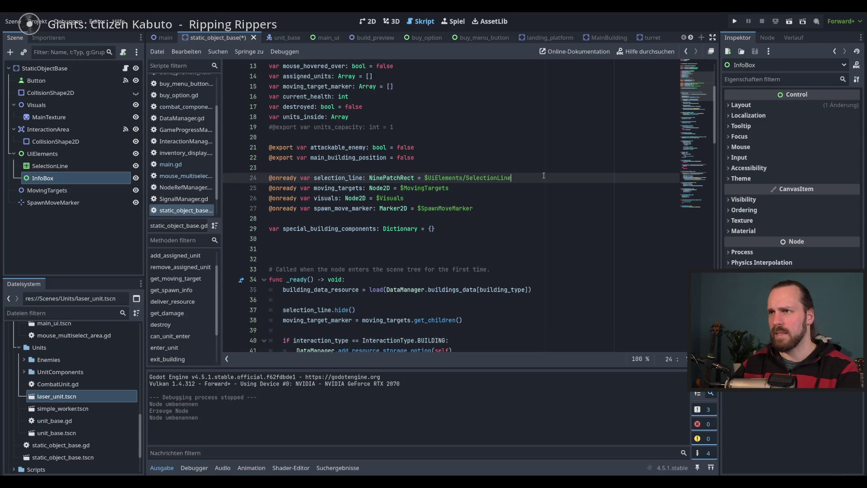
# - Add an onready info_box reference to $UiElements/InfoBox on line 25 and save
pyautogui.press('Return')
pyautogui.moveTo(78, 178); pyautogui.dragTo(316, 188)
pyautogui.scroll(-3, 421, 233)
pyautogui.hotkey('ctrl', 's')
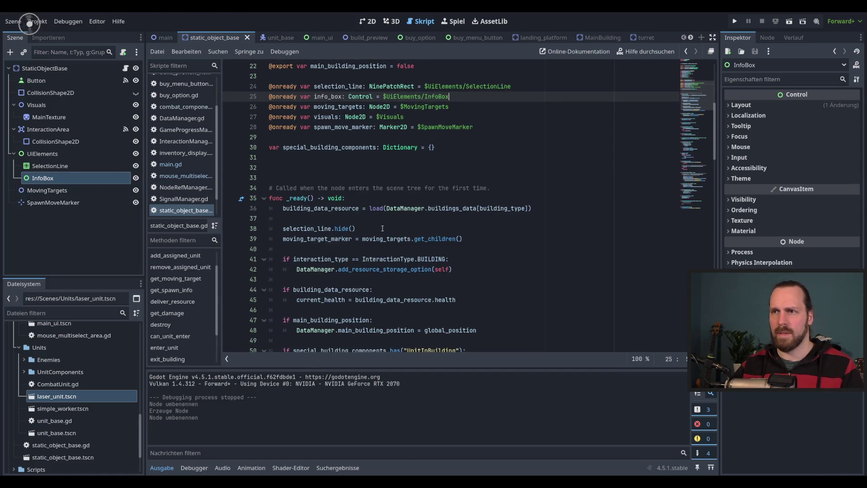
# - Add info_box.hide() after selection_line.hide() in _ready()
pyautogui.click(383, 228)
pyautogui.press('Return')
pyautogui.write('inf')
pyautogui.press('Return')
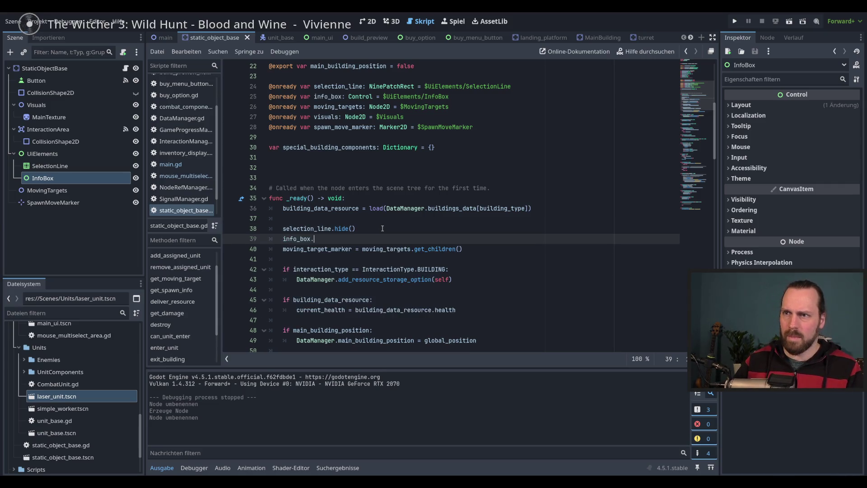
pyautogui.write('.hide')
pyautogui.press('Return')
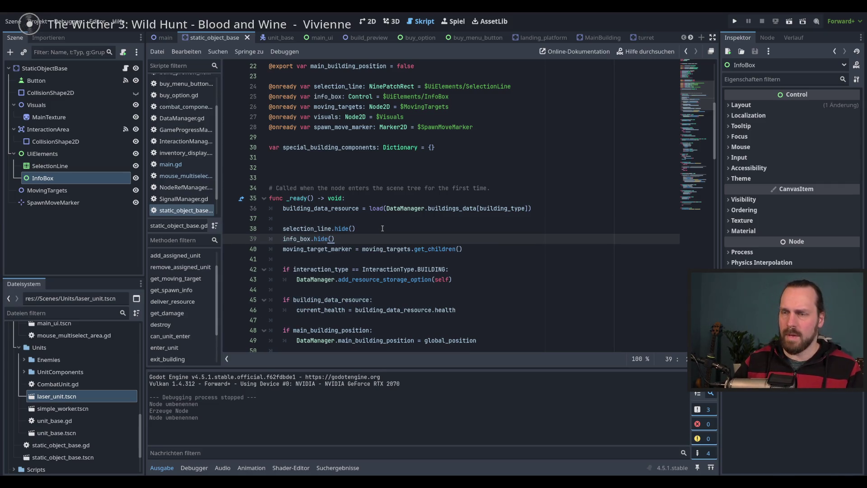
pyautogui.scroll(-1, 383, 228)
pyautogui.scroll(-8, 479, 234)
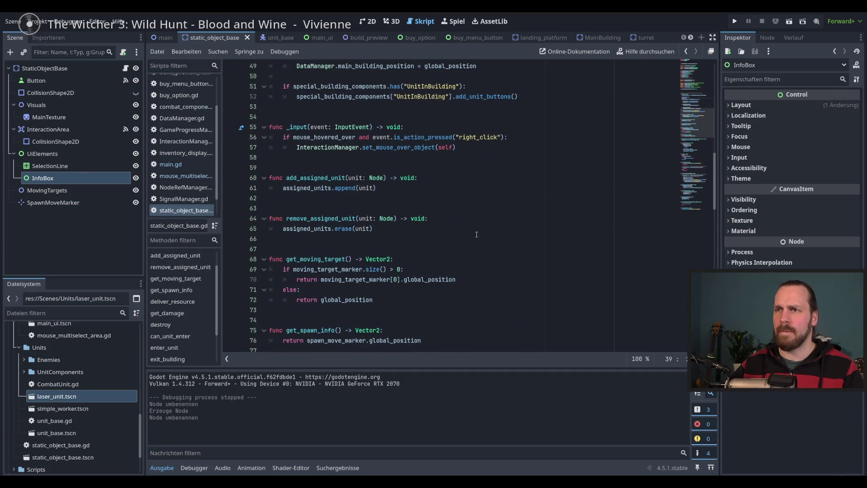
pyautogui.scroll(-13, 476, 235)
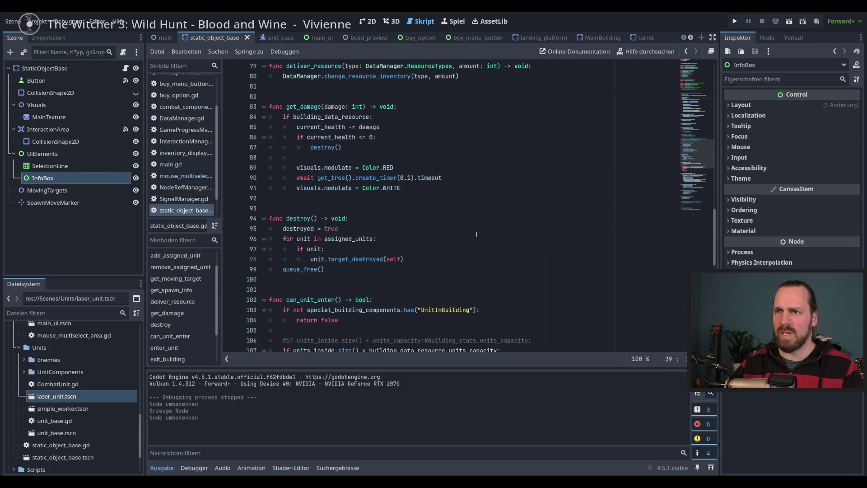
# - Add info_box.show() to the _on_button_mouse_entered handler
pyautogui.scroll(-10, 477, 235)
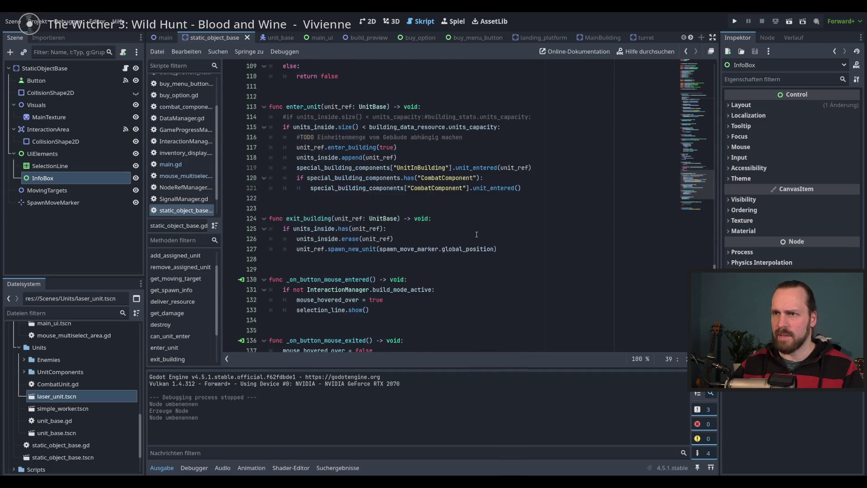
pyautogui.click(380, 216)
pyautogui.press('Return')
pyautogui.write('info')
pyautogui.press('Return')
pyautogui.write('.sh')
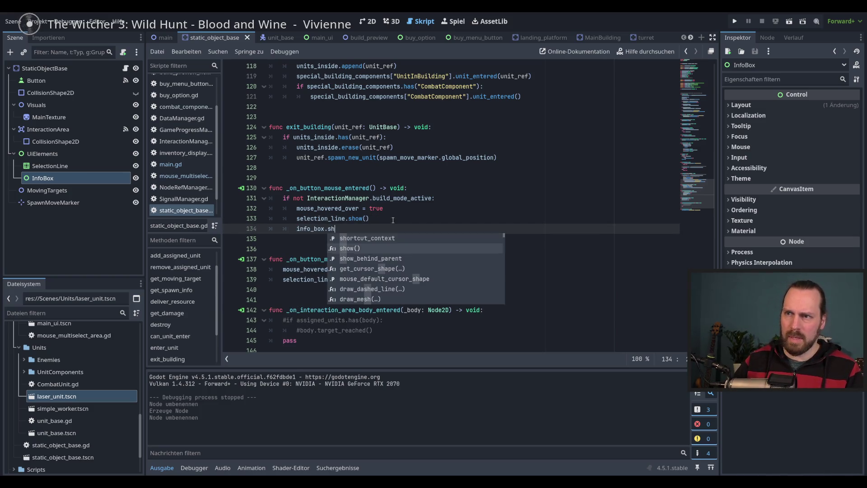
pyautogui.press('Return')
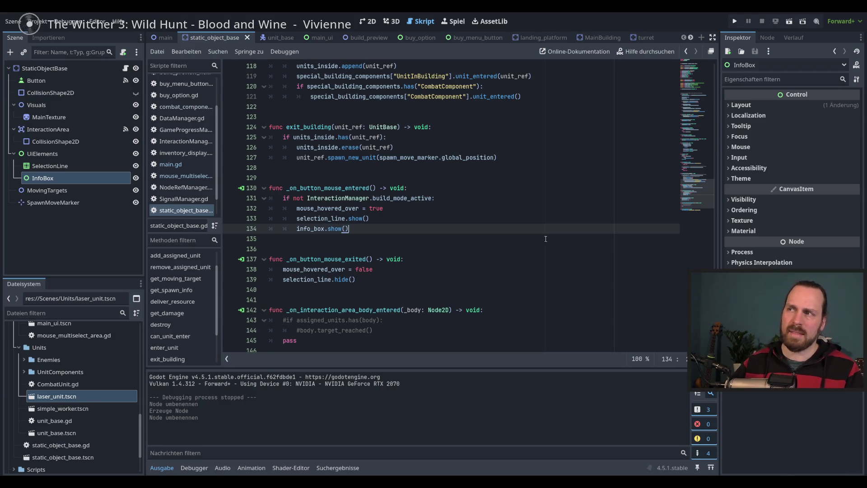
# - Add info_box.hide() to the _on_button_mouse_exited handler
pyautogui.click(400, 278)
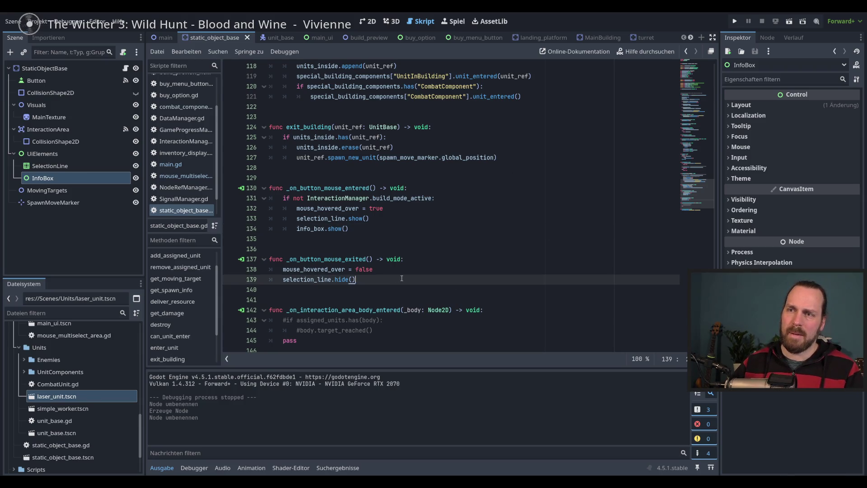
pyautogui.press('Return')
pyautogui.write('info')
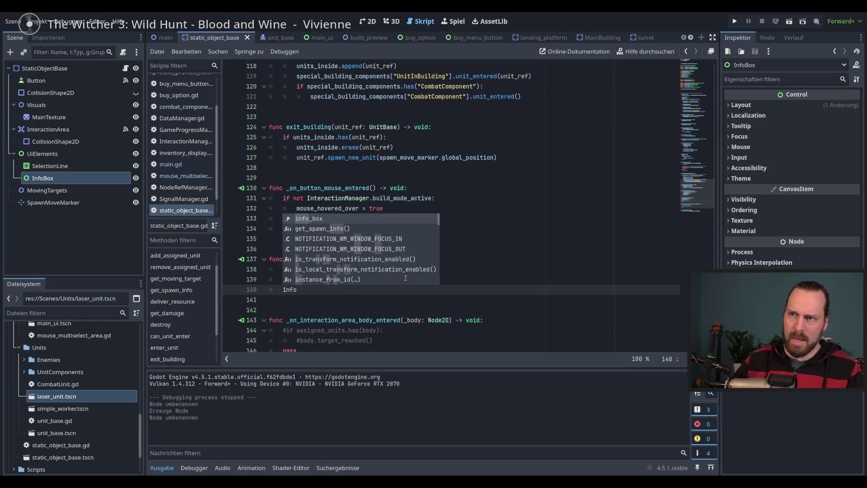
pyautogui.press('Return')
pyautogui.write('.hid')
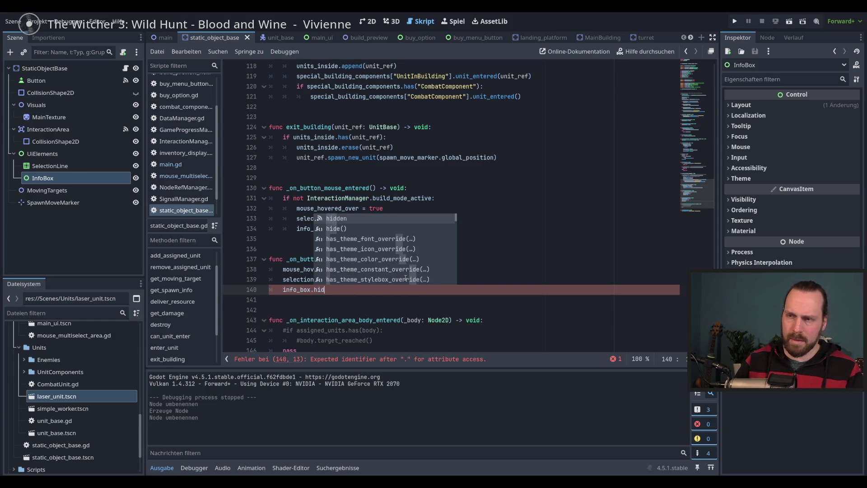
pyautogui.press('Return')
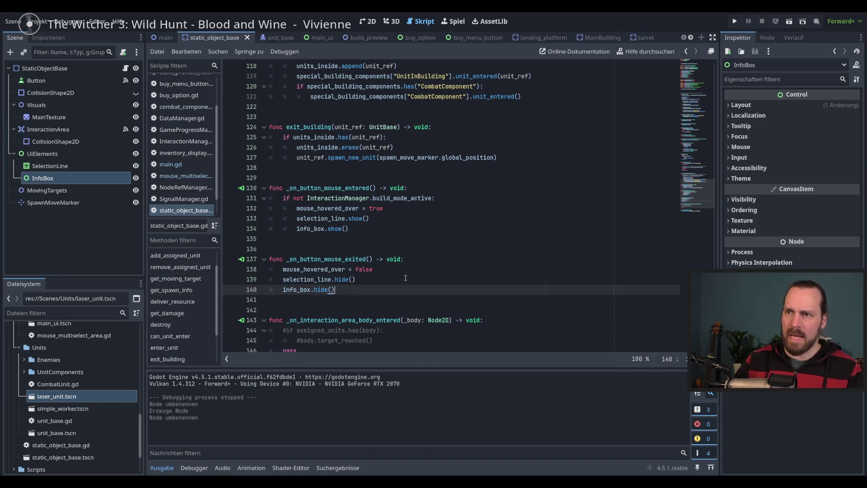
pyautogui.click(418, 270)
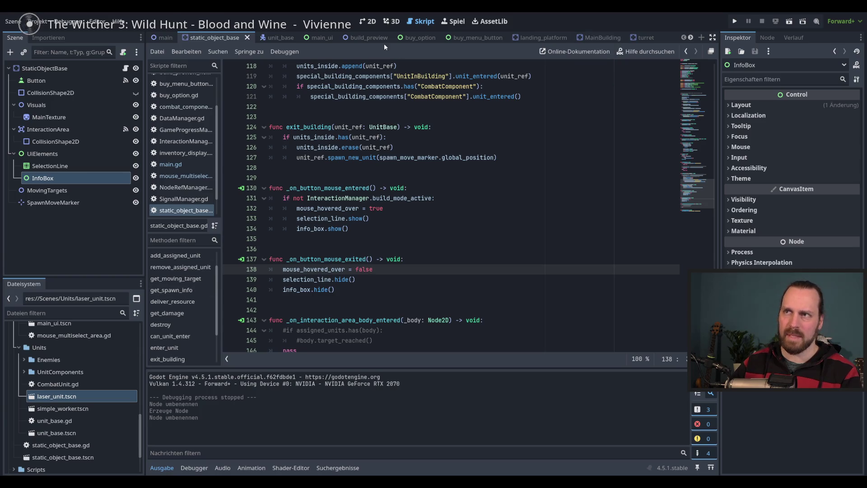
pyautogui.click(371, 23)
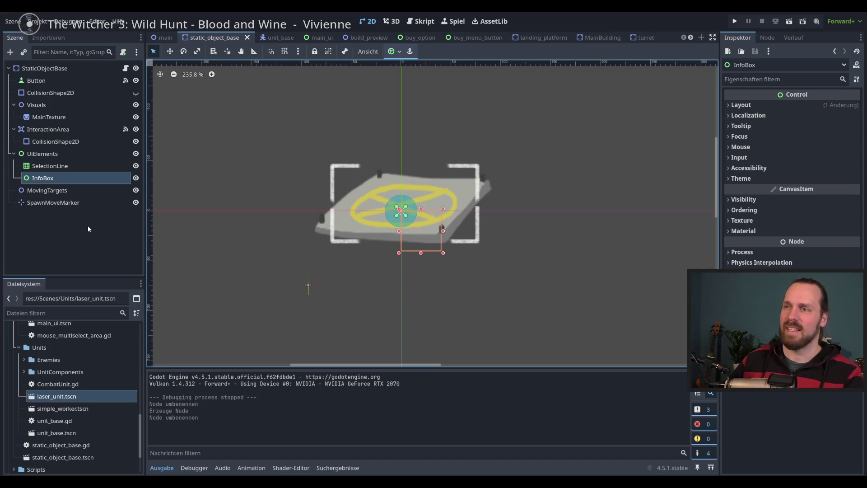
pyautogui.scroll(1, 420, 285)
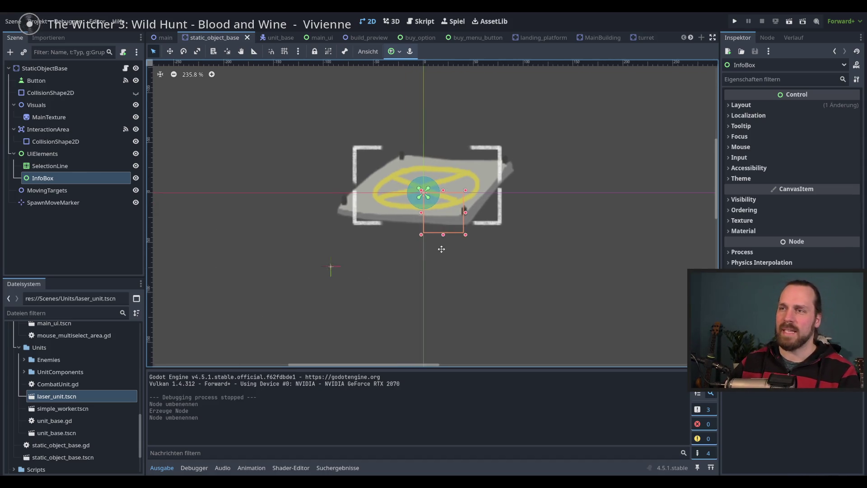
pyautogui.scroll(-1, 427, 265)
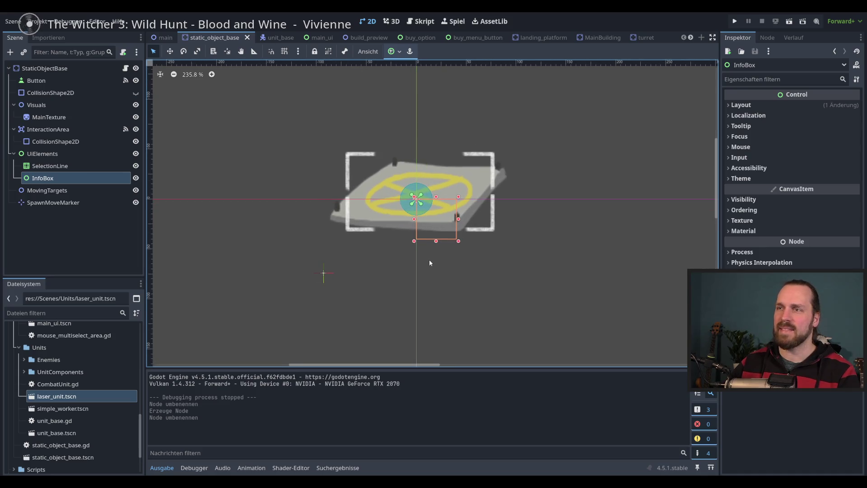
pyautogui.scroll(-1, 418, 267)
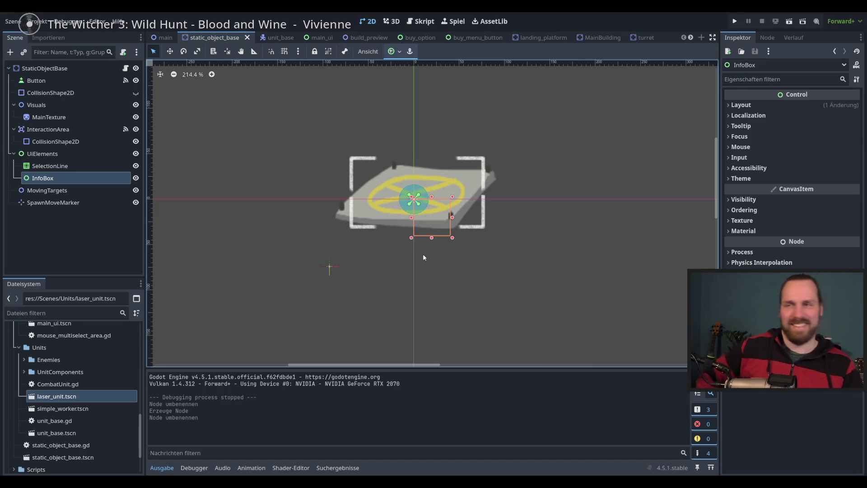
pyautogui.click(126, 68)
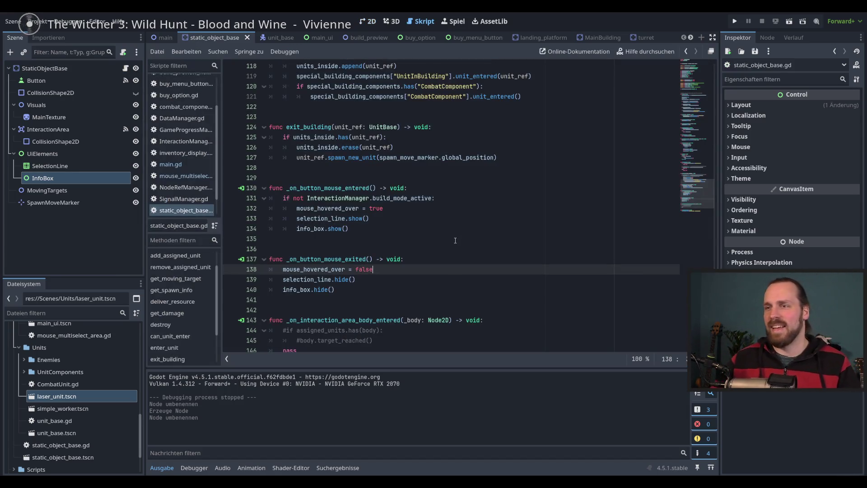
# - Review the hover handler code in static_object_base.gd
pyautogui.click(452, 208)
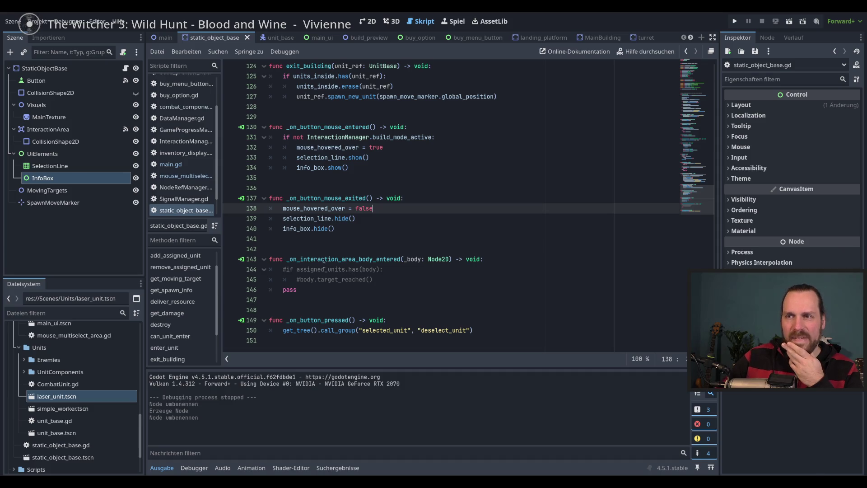
pyautogui.moveTo(324, 266); pyautogui.dragTo(332, 280)
pyautogui.click(336, 292)
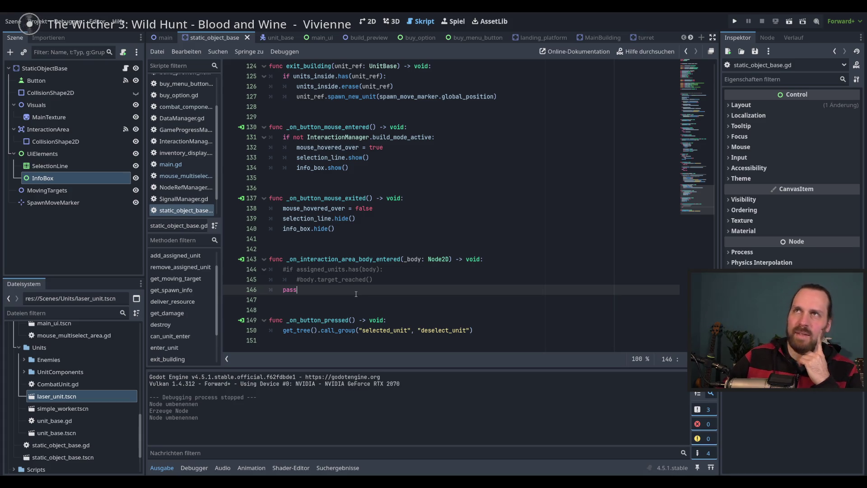
pyautogui.scroll(2, 356, 294)
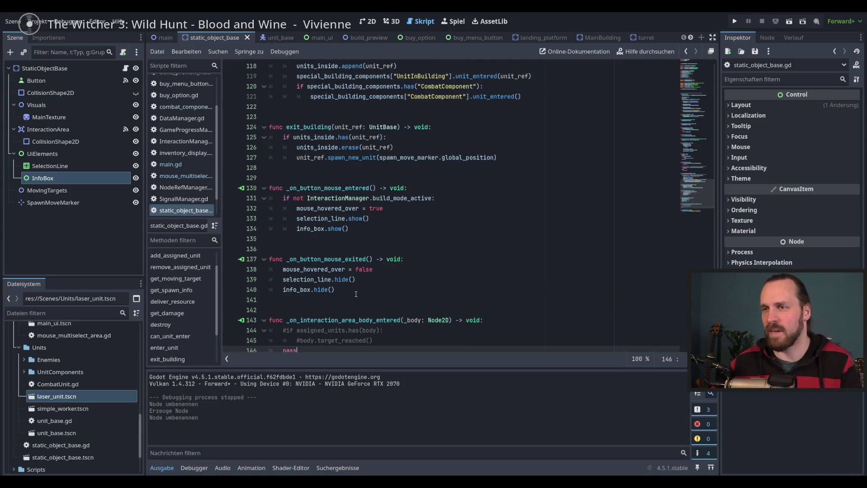
pyautogui.scroll(-2, 418, 284)
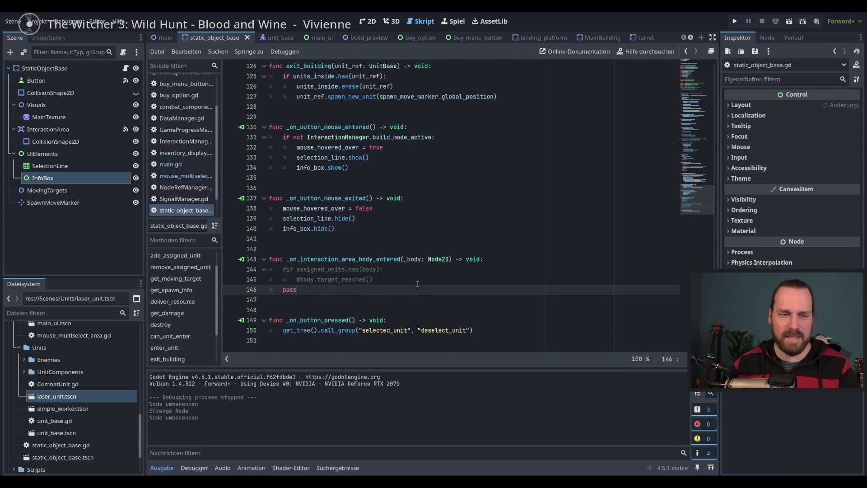
pyautogui.scroll(2, 425, 282)
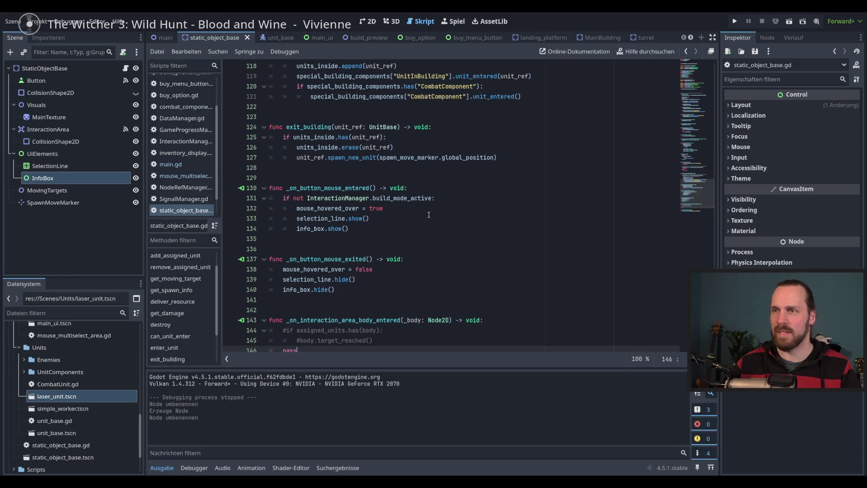
pyautogui.scroll(-2, 672, 208)
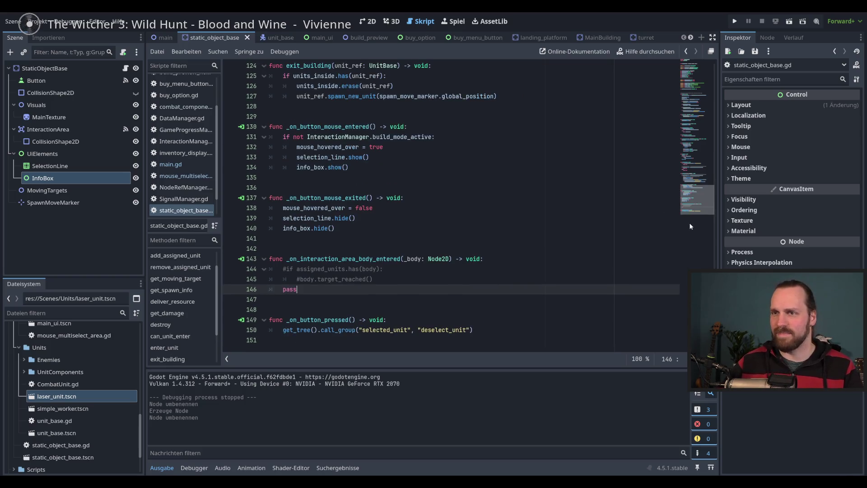
# - Return to the special_building_components declaration and run the project with F5
pyautogui.click(688, 162)
pyautogui.scroll(20, 688, 162)
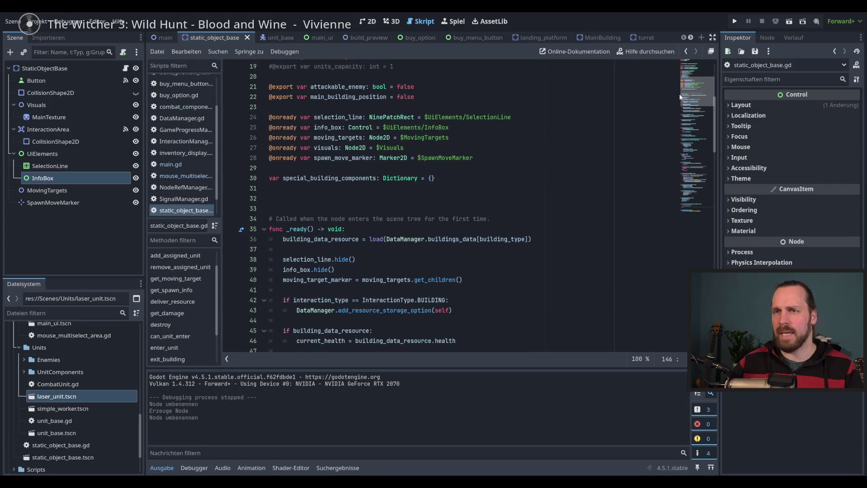
pyautogui.click(491, 241)
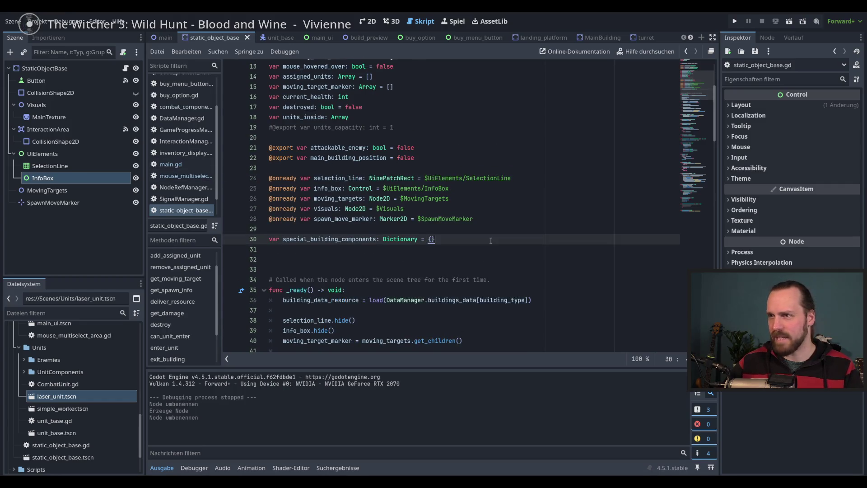
pyautogui.press('F5')
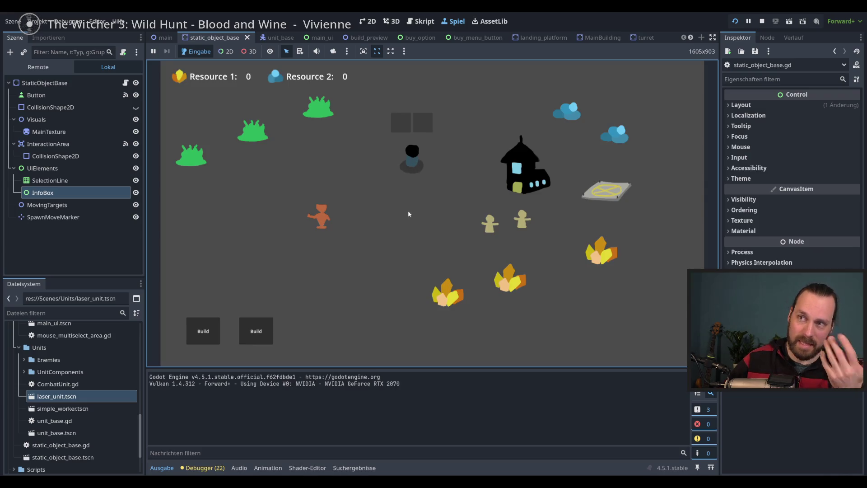
# - Drag a box selection over units in the running game, then stop it with F8
pyautogui.moveTo(391, 117)
pyautogui.mouseDown()
pyautogui.moveTo(438, 133)
pyautogui.moveTo(372, 96)
pyautogui.moveTo(454, 144)
pyautogui.mouseUp()
pyautogui.press('F8')
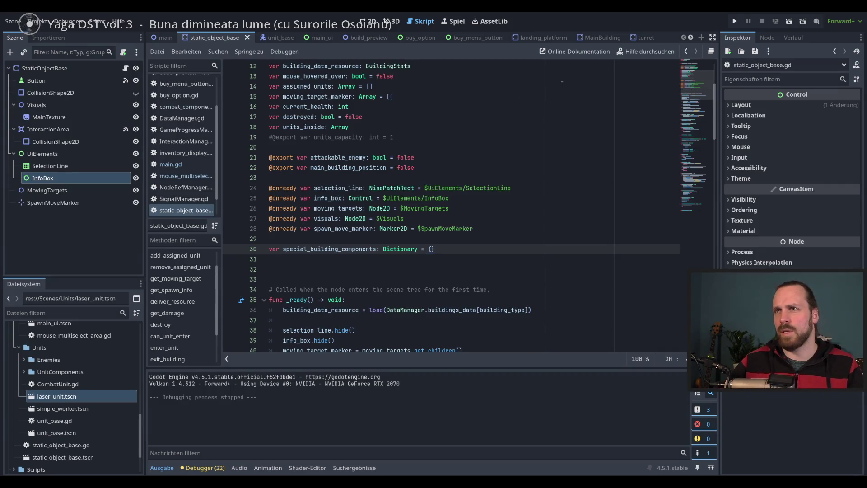
# - Switch to the turret scene and select UnitsInBuildingComponent to inspect it
pyautogui.click(647, 37)
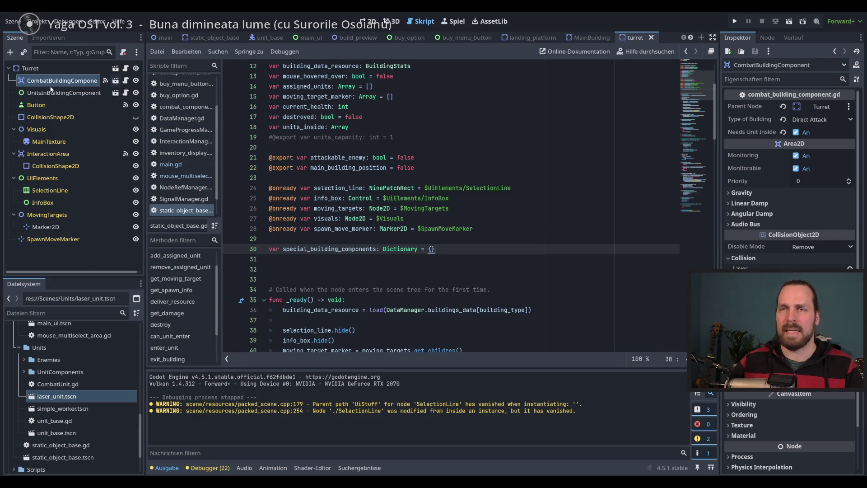
pyautogui.click(73, 95)
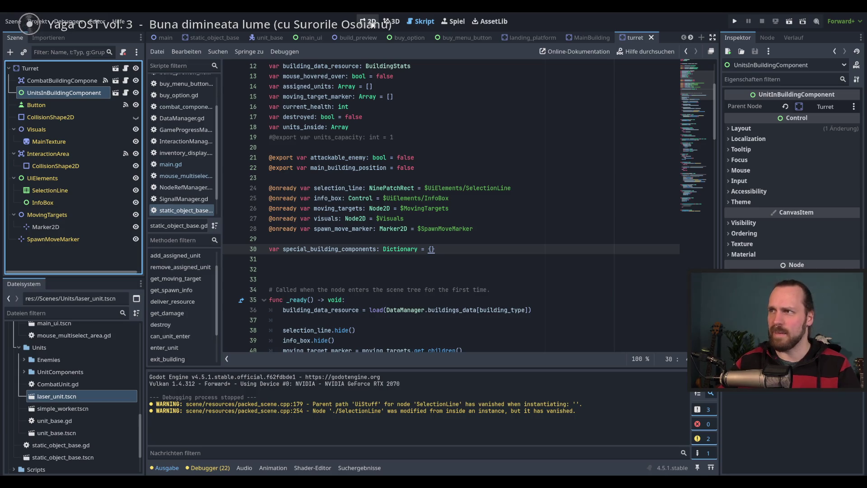
pyautogui.scroll(-3, 438, 191)
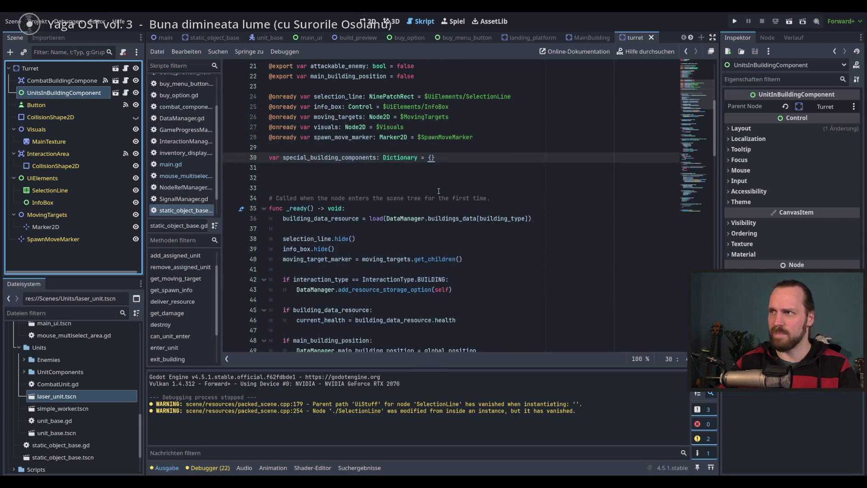
# - Declare 'var special_building_components: Dictionary = {}' on line 30, then show the 2D view
pyautogui.scroll(2, 438, 191)
pyautogui.moveTo(408, 197)
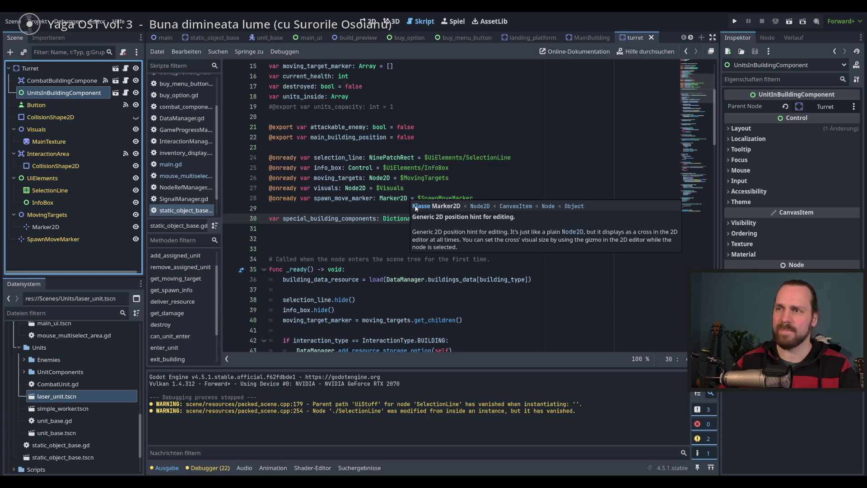
pyautogui.click(514, 199)
pyautogui.click(514, 221)
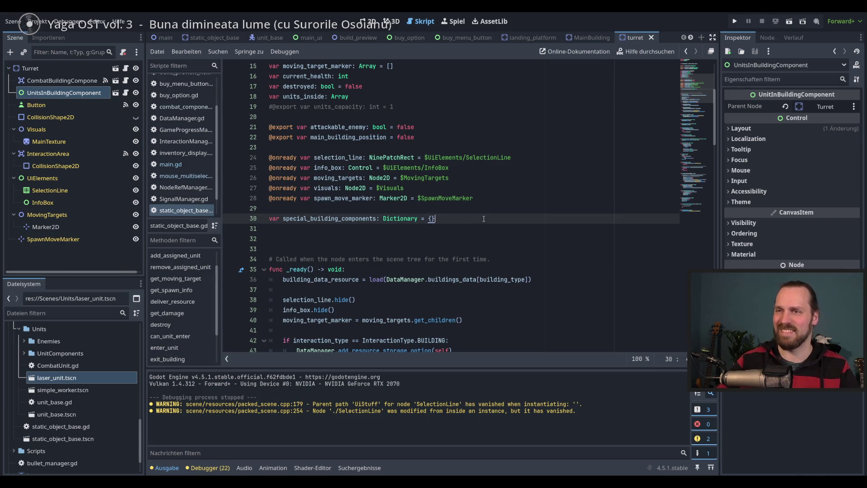
pyautogui.scroll(1, 483, 219)
pyautogui.scroll(-1, 485, 219)
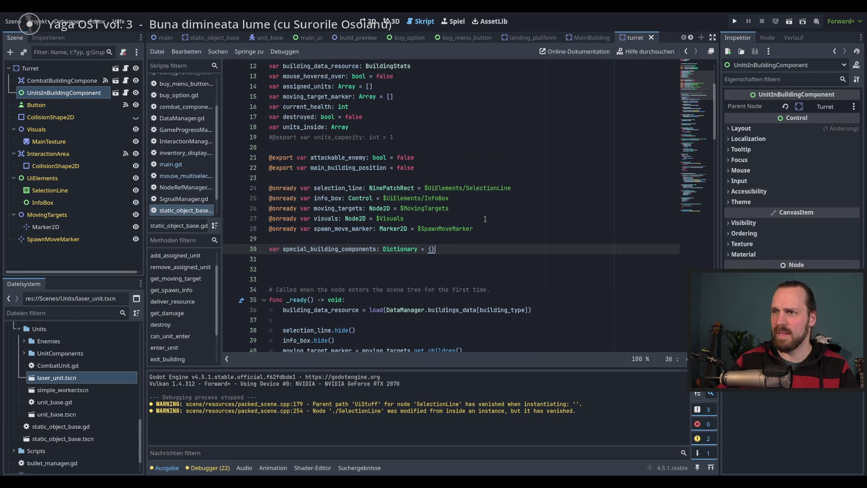
pyautogui.click(493, 210)
pyautogui.click(493, 219)
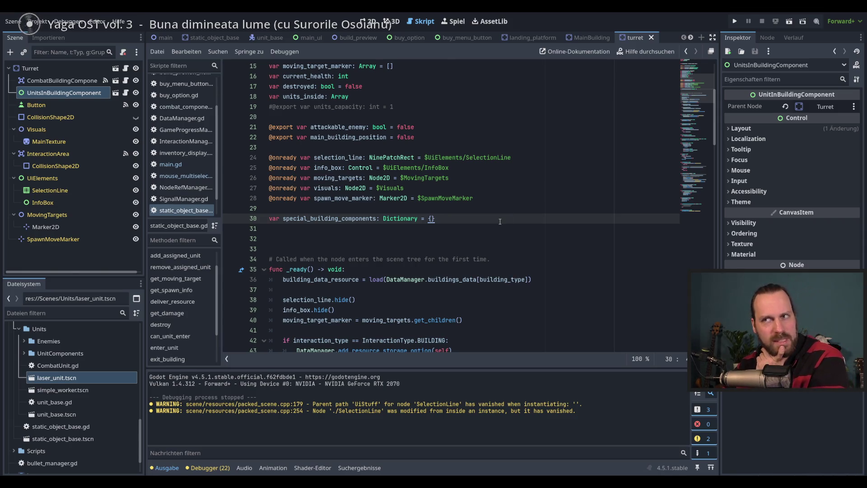
pyautogui.scroll(2, 500, 221)
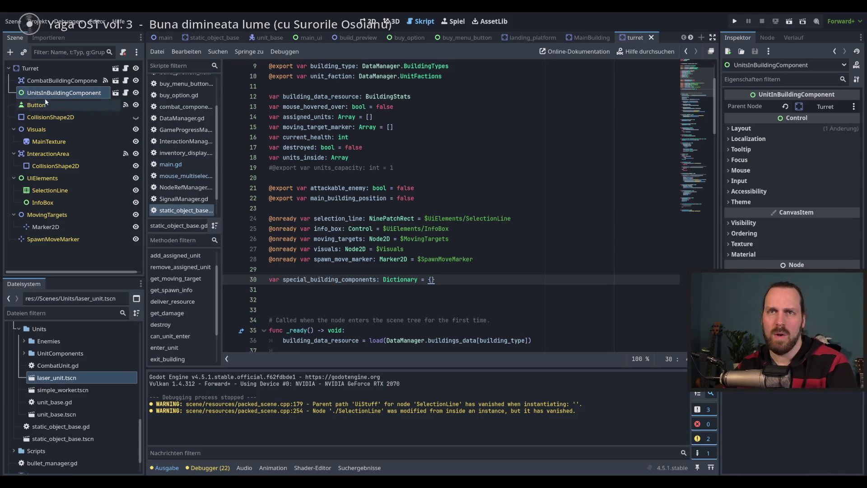
pyautogui.hotkey('ctrl', 'F1')
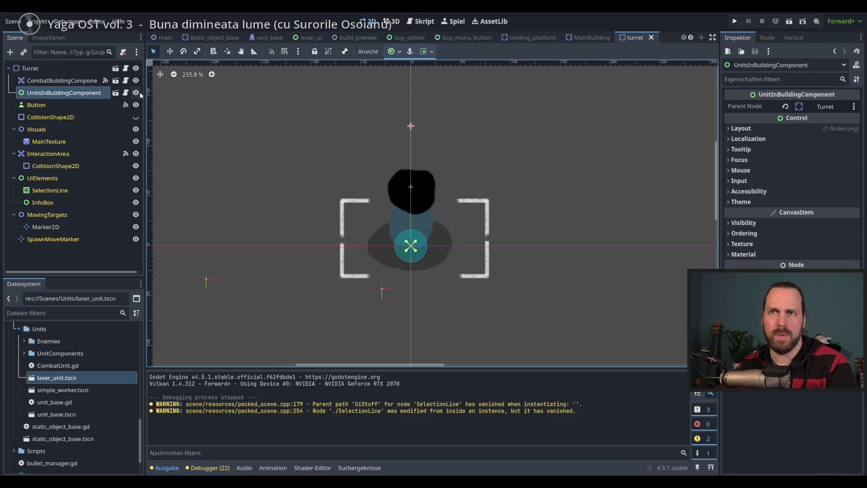
# - Toggle the UnitsInBuildingComponent's visibility in the turret scene, leaving it visible
pyautogui.click(136, 92)
pyautogui.click(136, 93)
pyautogui.click(136, 93)
pyautogui.click(136, 94)
pyautogui.click(136, 93)
pyautogui.click(136, 94)
pyautogui.click(136, 94)
pyautogui.click(136, 94)
pyautogui.click(136, 94)
pyautogui.click(136, 93)
# - Open the UnitsInBuildingComponent scene in its own tab and frame the UnitButtonGrid in 2D
pyautogui.click(124, 93)
pyautogui.click(119, 93)
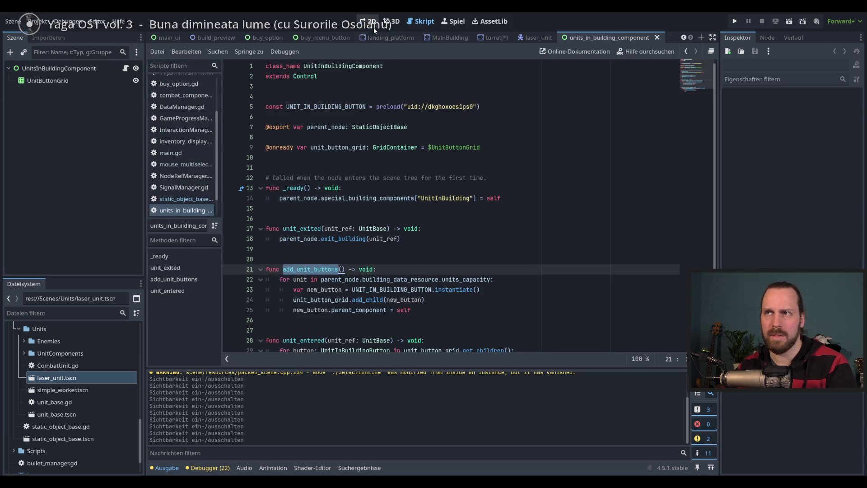
pyautogui.click(368, 21)
pyautogui.click(75, 82)
pyautogui.scroll(3, 263, 134)
pyautogui.moveTo(263, 134); pyautogui.dragTo(404, 228)
# - Compare the root and 3-column UnitButtonGrid nodes, then open the root's script
pyautogui.click(59, 68)
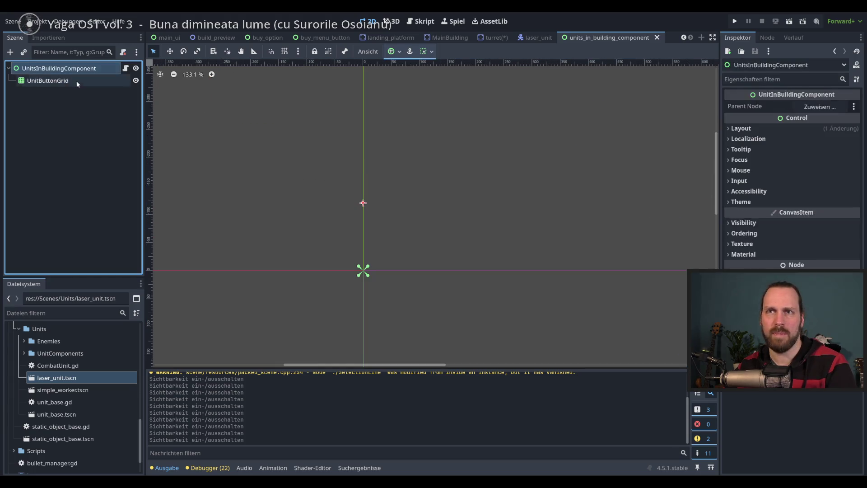
pyautogui.click(67, 81)
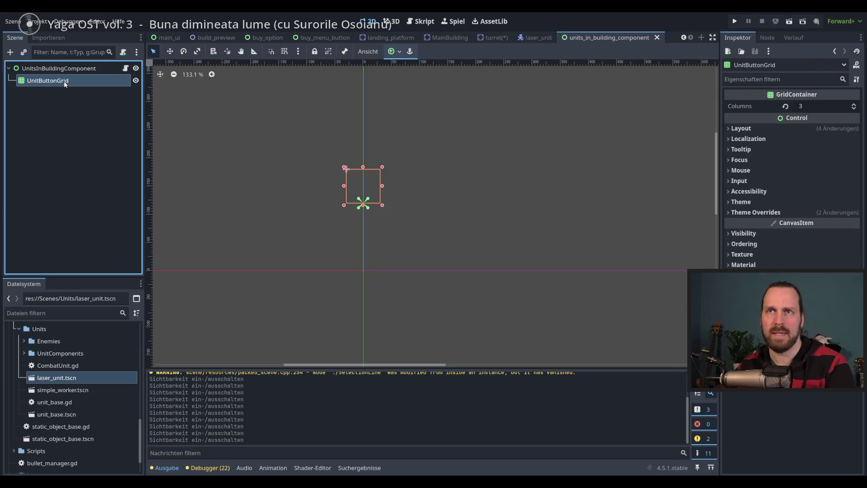
pyautogui.click(72, 69)
pyautogui.click(75, 80)
pyautogui.click(84, 69)
pyautogui.click(83, 81)
pyautogui.click(85, 69)
pyautogui.click(87, 81)
pyautogui.click(89, 69)
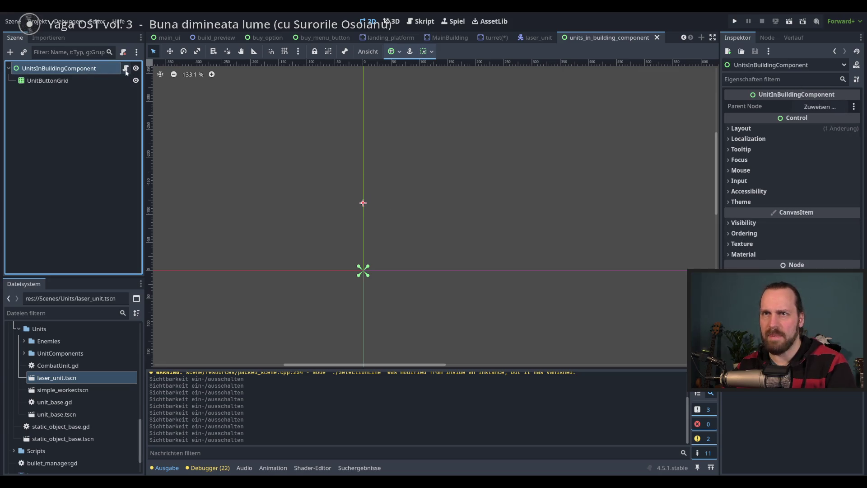
pyautogui.click(125, 68)
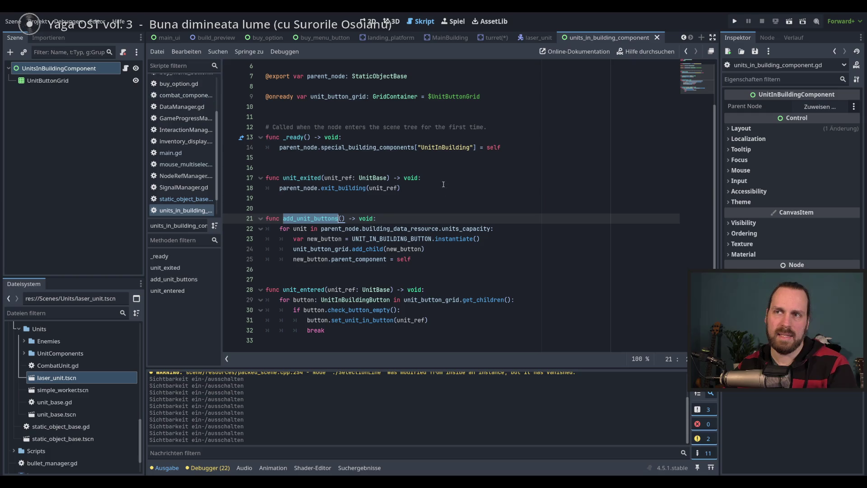
# - Start a show function calling show() at the end of units_in_building_component.gd
pyautogui.click(507, 254)
pyautogui.moveTo(301, 137)
pyautogui.mouseDown()
pyautogui.moveTo(325, 224)
pyautogui.moveTo(388, 339)
pyautogui.mouseUp()
pyautogui.click(388, 338)
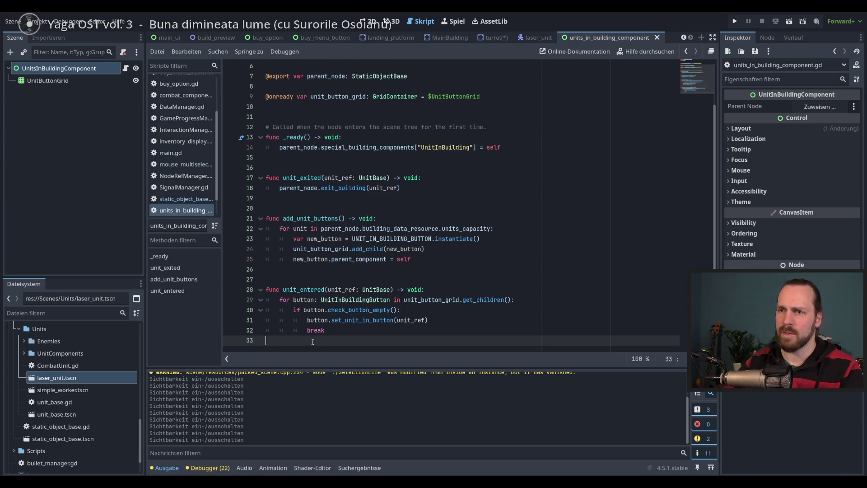
pyautogui.press('Return')
pyautogui.press('Return')
pyautogui.write('func ')
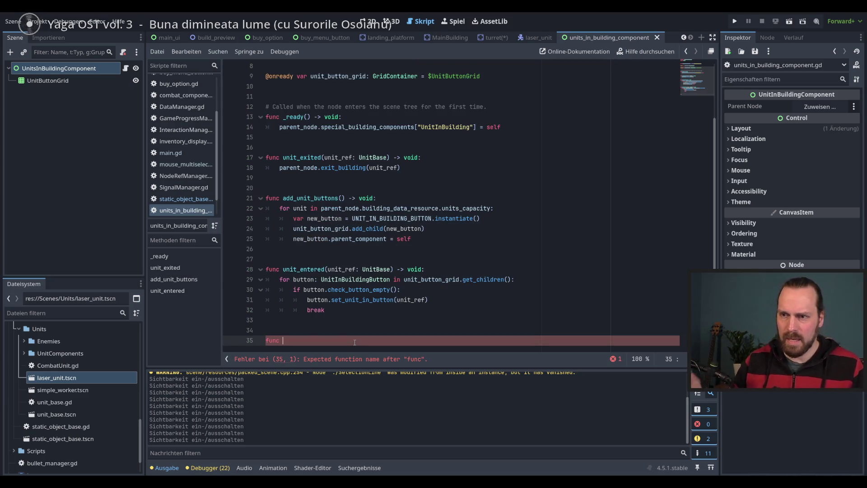
pyautogui.write('show_')
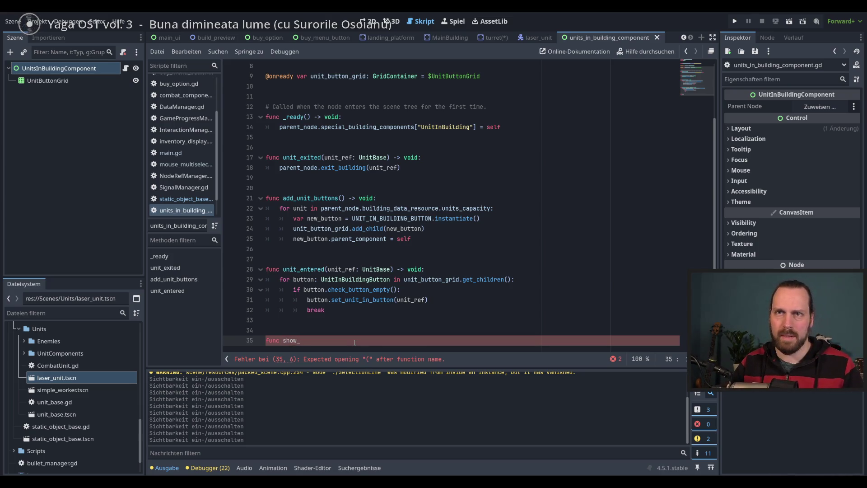
pyautogui.write('grid()')
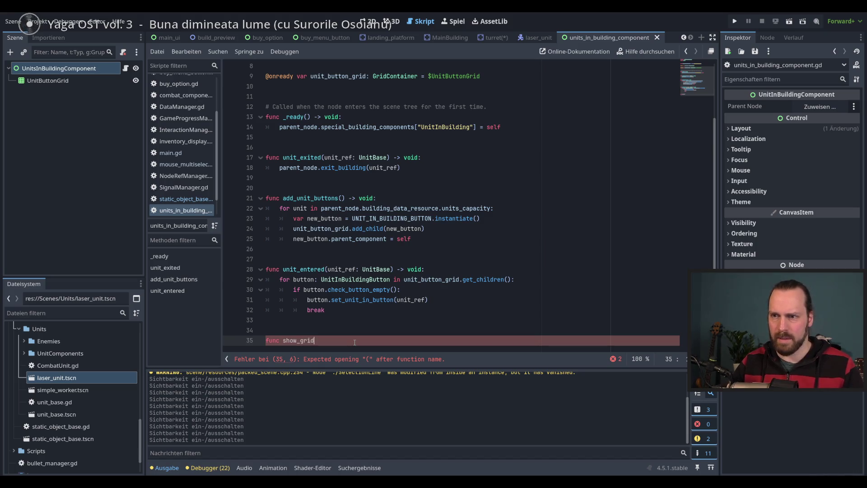
pyautogui.press('BackSpace')
pyautogui.press('BackSpace')
pyautogui.press('BackSpace')
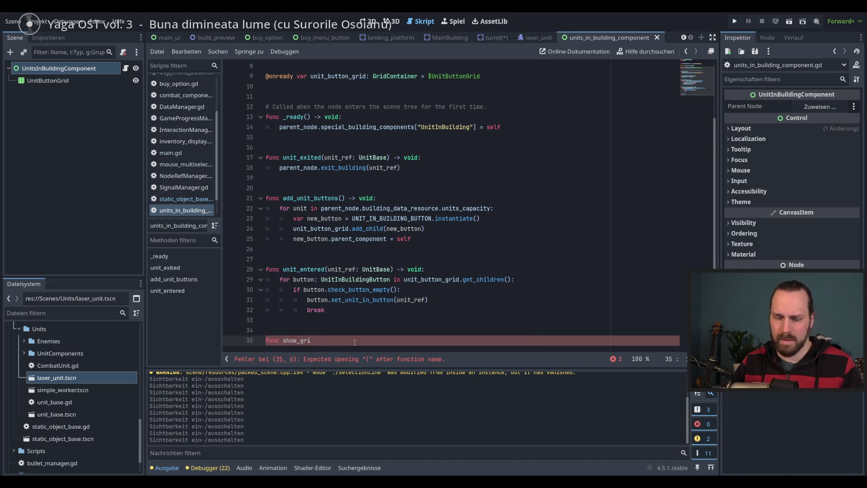
pyautogui.write('ui_')
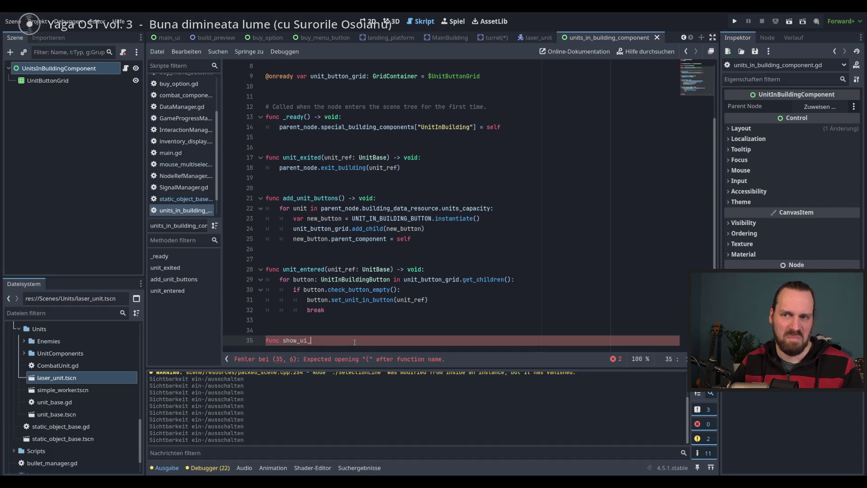
pyautogui.write('grid')
pyautogui.write('() -> void:')
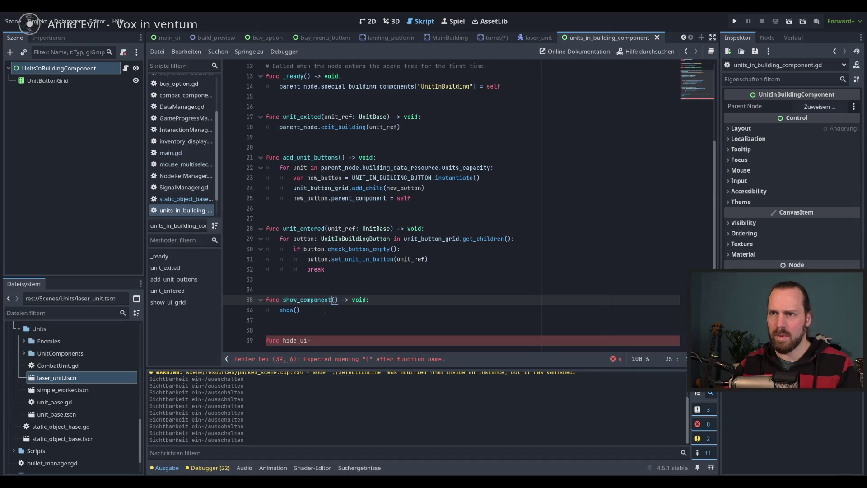
# - Finish hide_component() -> void calling hide(), save, and recheck the show() line
pyautogui.click(311, 341)
pyautogui.press('BackSpace')
pyautogui.press('BackSpace')
pyautogui.press('BackSpace')
pyautogui.write('component() -> void:')
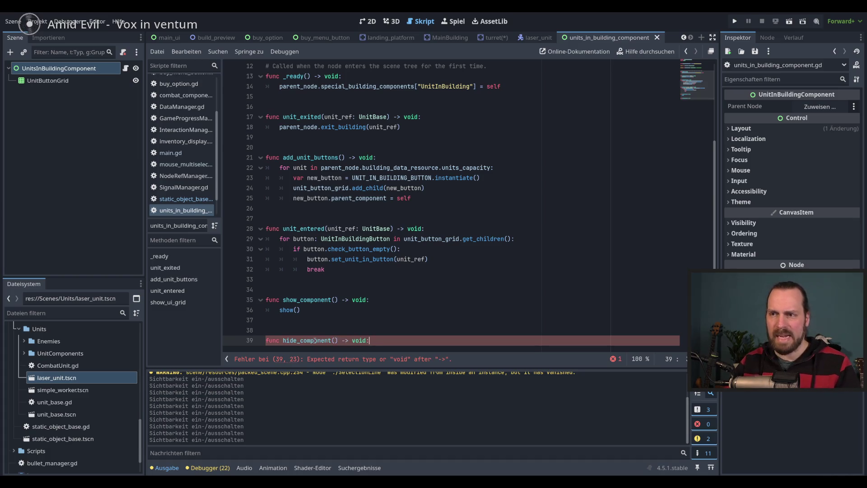
pyautogui.press('Return')
pyautogui.write('hide')
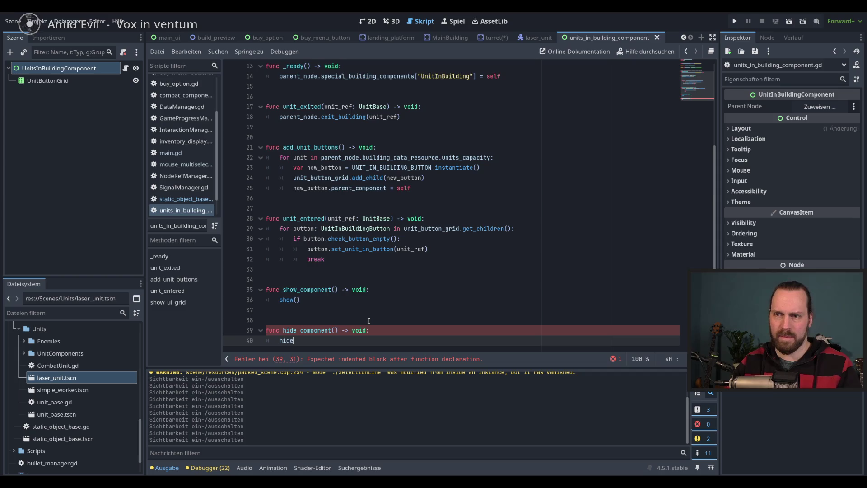
pyautogui.press('Return')
pyautogui.hotkey('ctrl', 's')
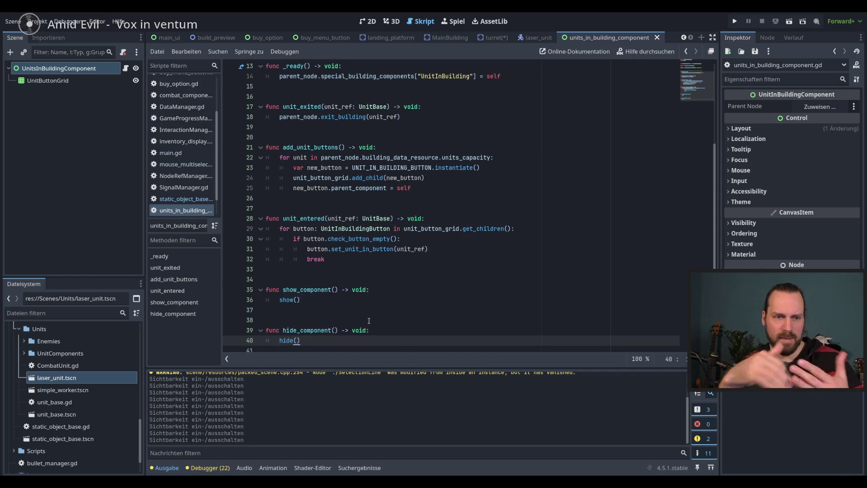
pyautogui.press('Up')
pyautogui.press('Up')
pyautogui.press('Up')
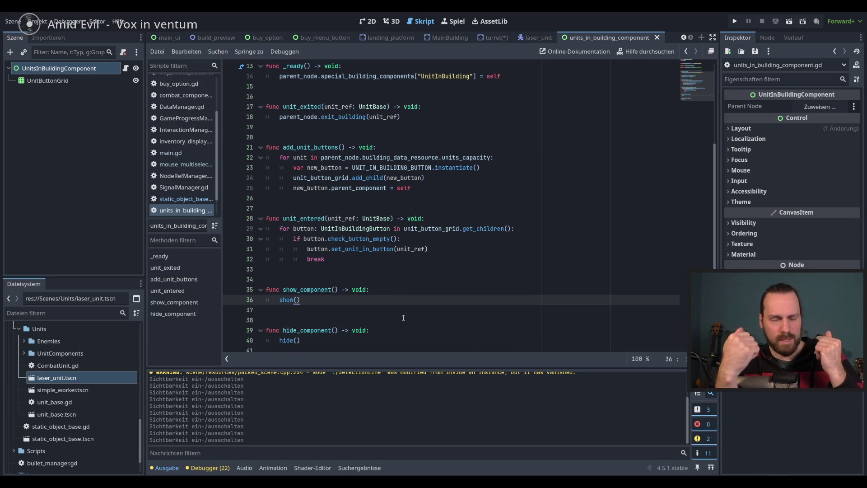
pyautogui.doubleClick(286, 300)
pyautogui.click(336, 302)
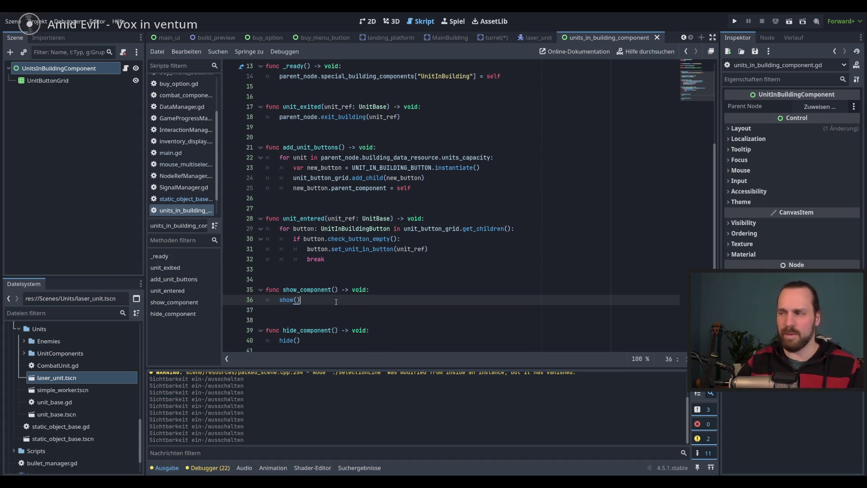
pyautogui.doubleClick(319, 290)
pyautogui.click(338, 289)
pyautogui.moveTo(338, 289); pyautogui.dragTo(283, 289)
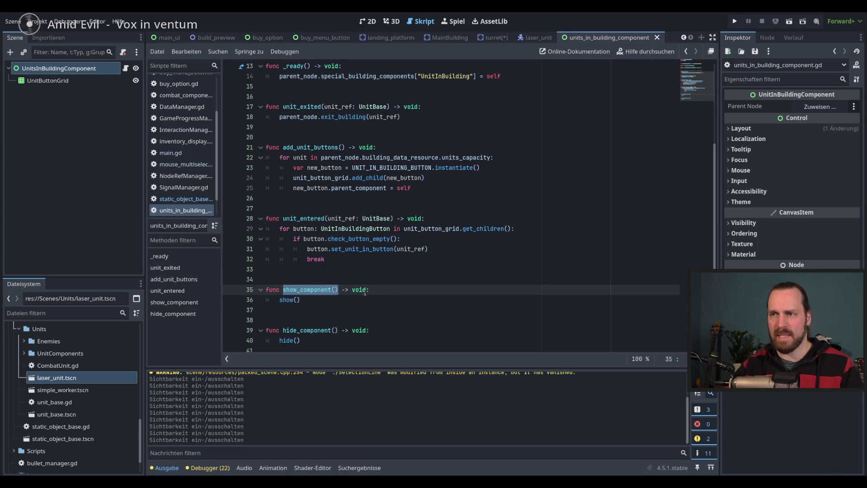
pyautogui.moveTo(338, 290); pyautogui.dragTo(283, 289)
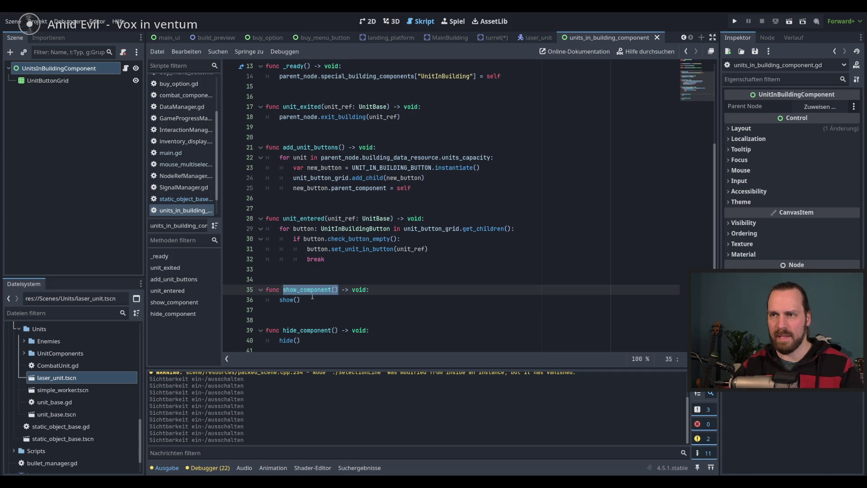
pyautogui.click(381, 293)
pyautogui.doubleClick(315, 290)
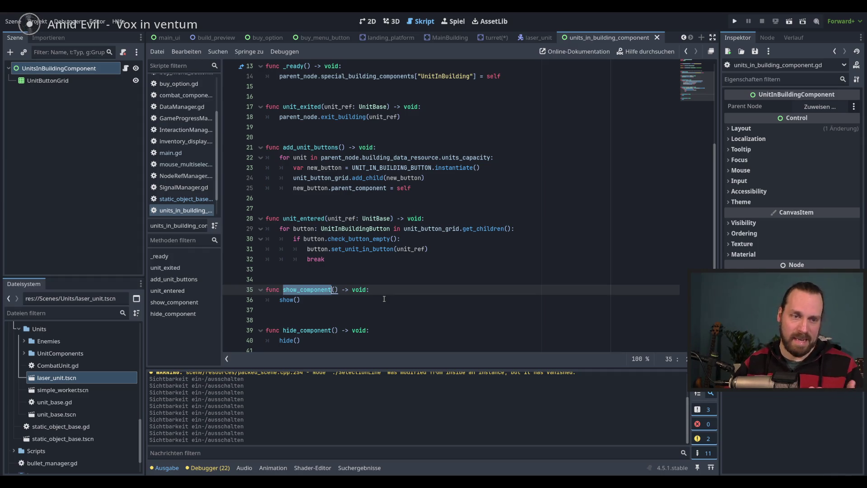
pyautogui.click(386, 293)
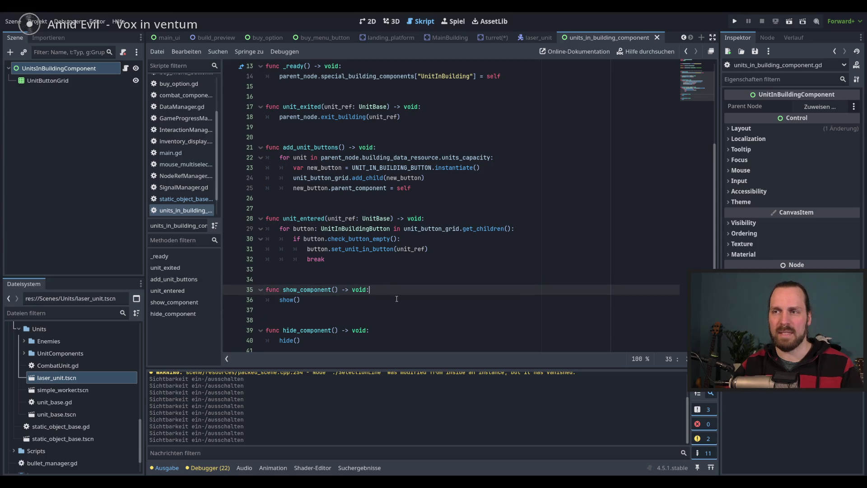
pyautogui.doubleClick(323, 293)
pyautogui.click(392, 292)
pyautogui.press('Down')
pyautogui.press('Up')
pyautogui.press('Down')
pyautogui.press('Up')
pyautogui.press('Down')
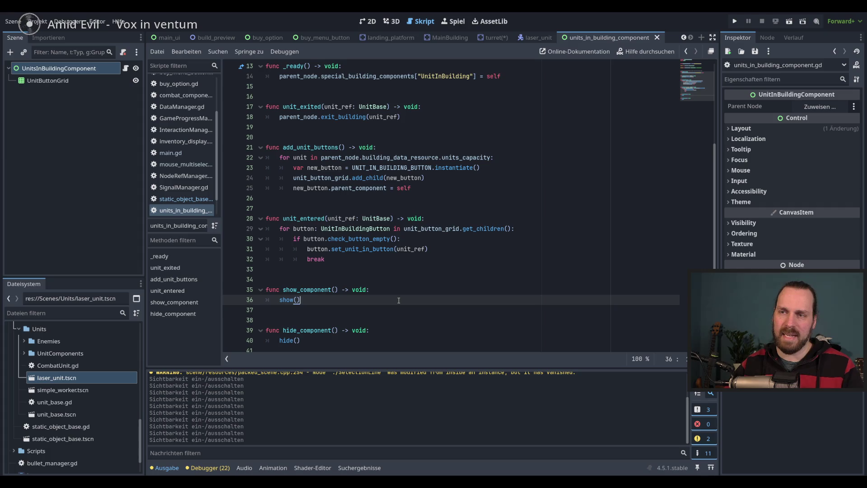
pyautogui.scroll(4, 305, 289)
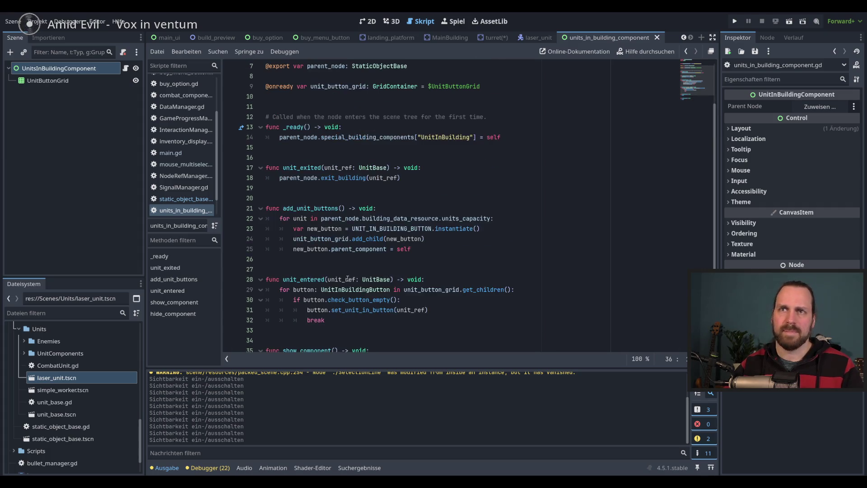
pyautogui.scroll(-4, 366, 252)
pyautogui.scroll(4, 333, 219)
pyautogui.scroll(-4, 332, 218)
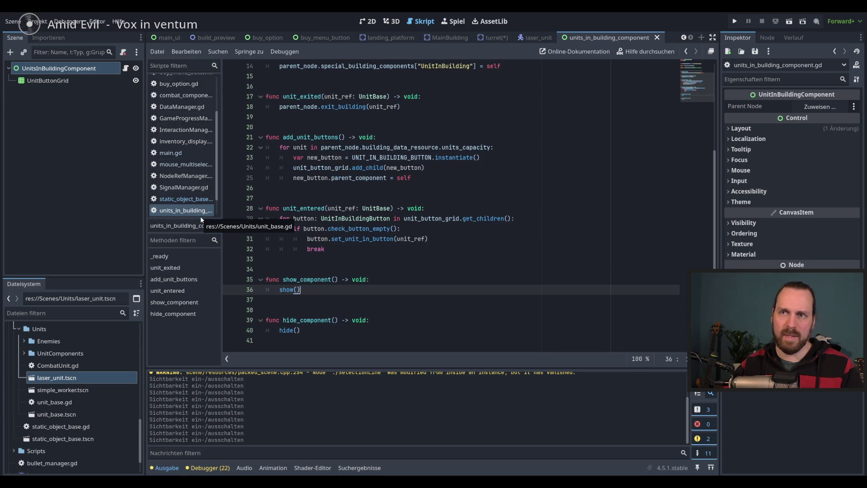
pyautogui.moveTo(200, 219); pyautogui.dragTo(201, 230)
pyautogui.click(200, 196)
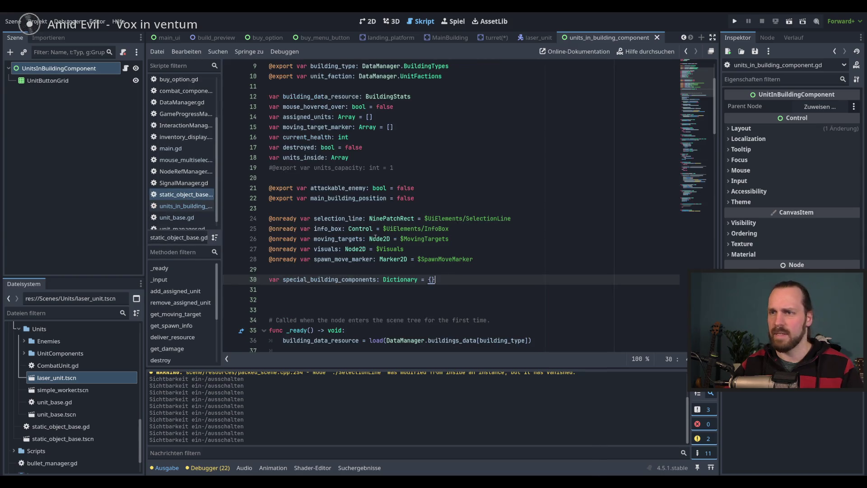
pyautogui.scroll(-4, 375, 237)
pyautogui.scroll(1, 407, 226)
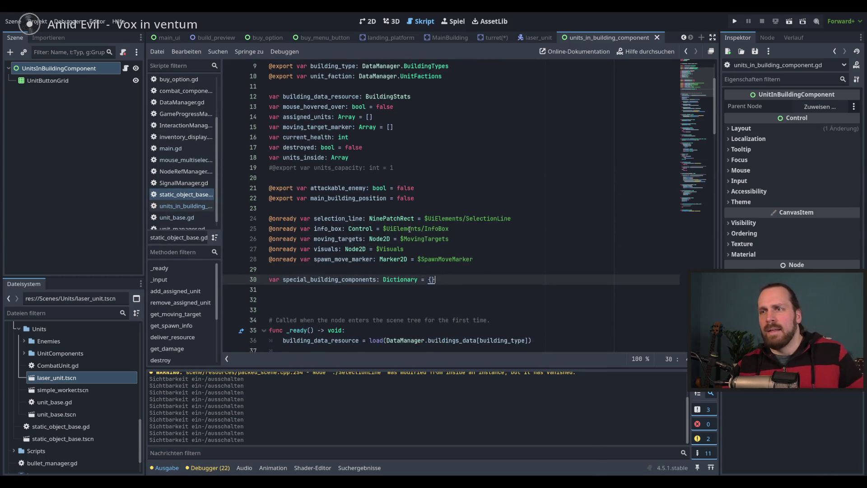
pyautogui.scroll(-1, 394, 254)
pyautogui.scroll(-20, 394, 254)
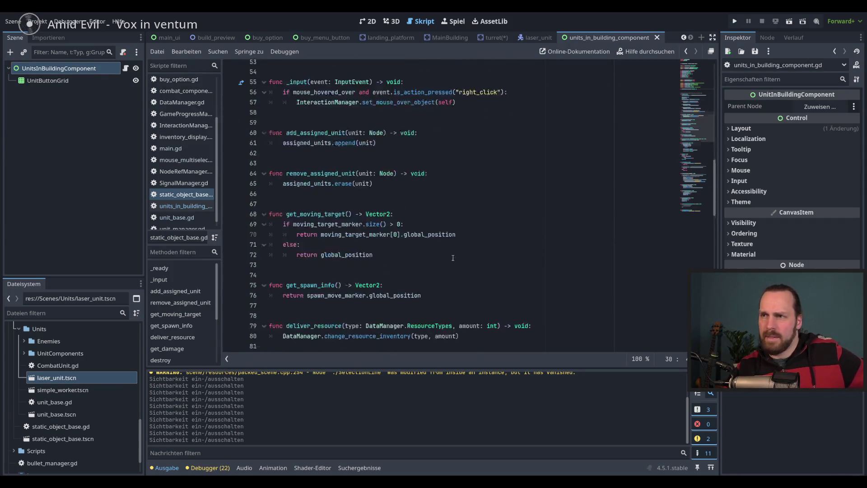
pyautogui.moveTo(691, 174)
pyautogui.mouseDown()
pyautogui.moveTo(692, 194)
pyautogui.moveTo(690, 122)
pyautogui.moveTo(682, 218)
pyautogui.mouseUp()
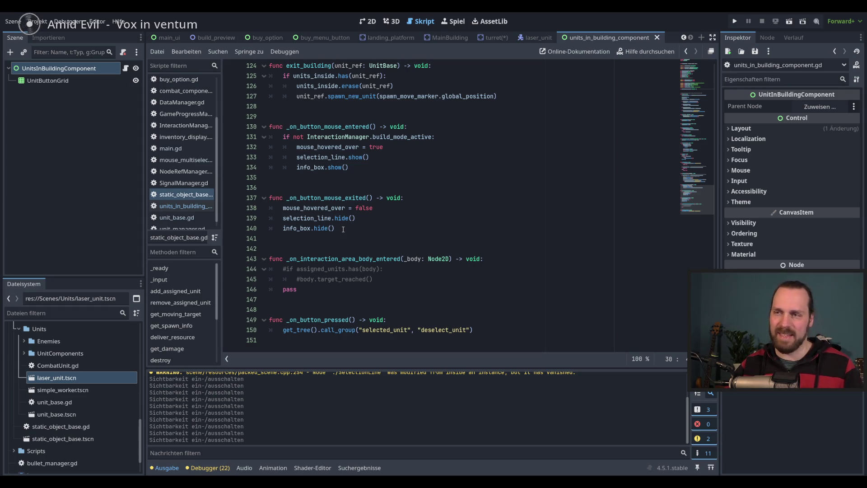
pyautogui.click(344, 229)
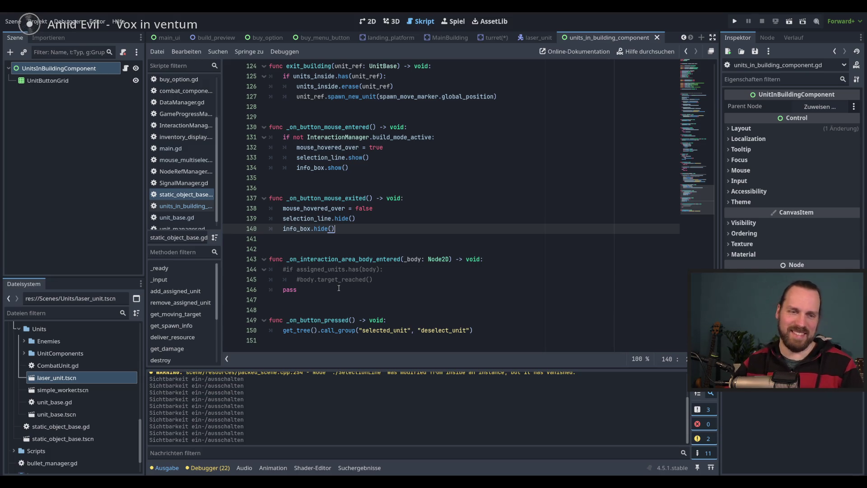
pyautogui.scroll(5, 380, 262)
pyautogui.scroll(-5, 400, 243)
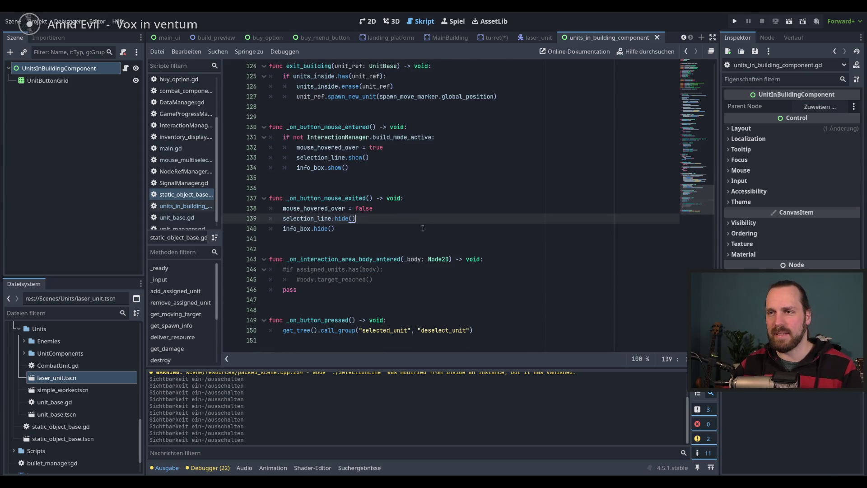
pyautogui.click(409, 220)
pyautogui.click(377, 231)
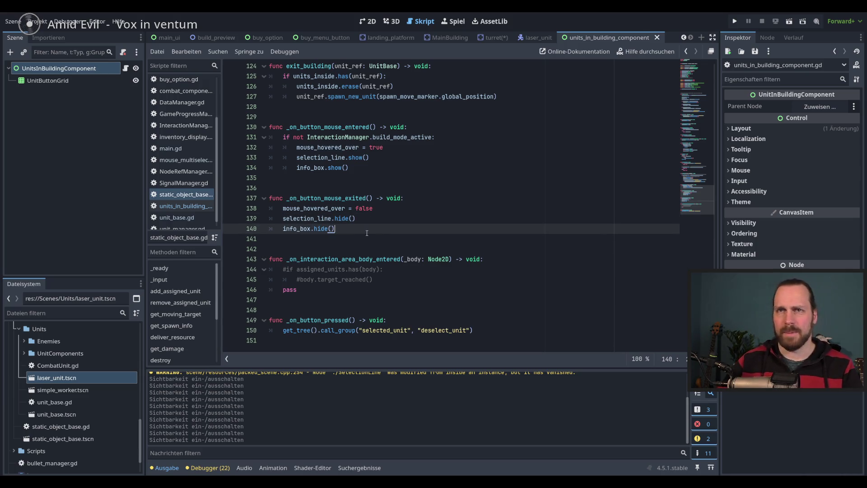
# - Start an 'if' on a new line after info_box.hide() and consult unit_base.gd
pyautogui.press('Return')
pyautogui.write('if')
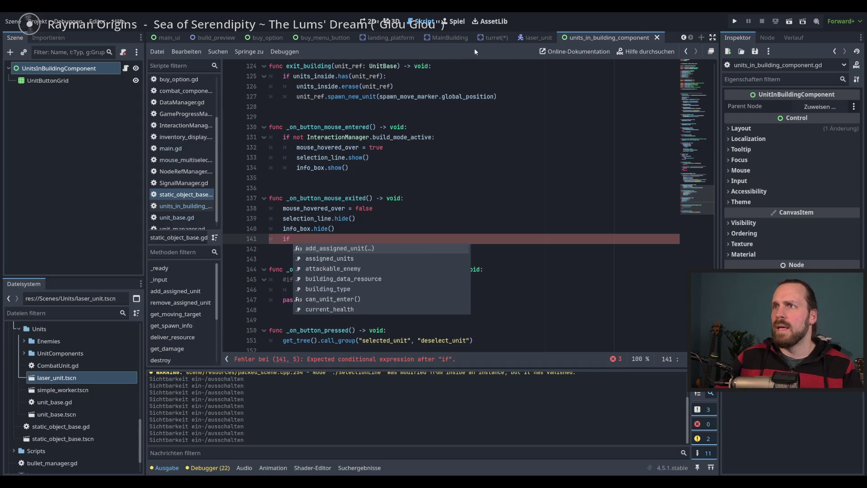
pyautogui.click(181, 218)
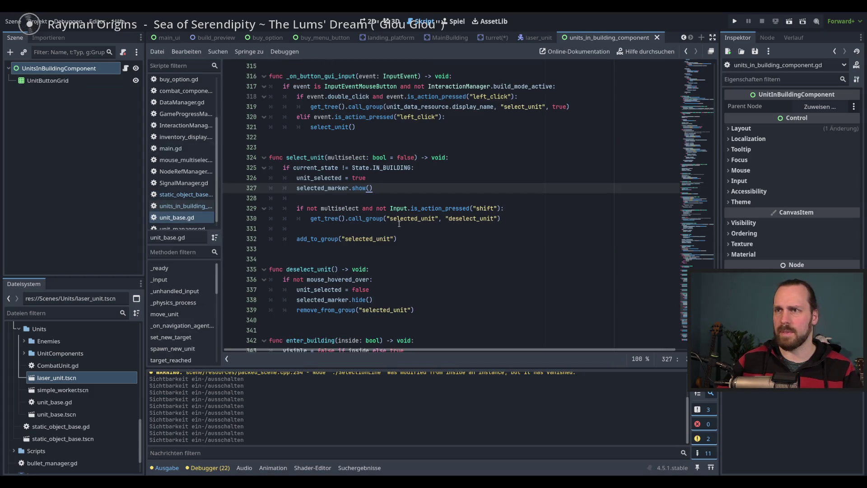
pyautogui.scroll(-4, 399, 223)
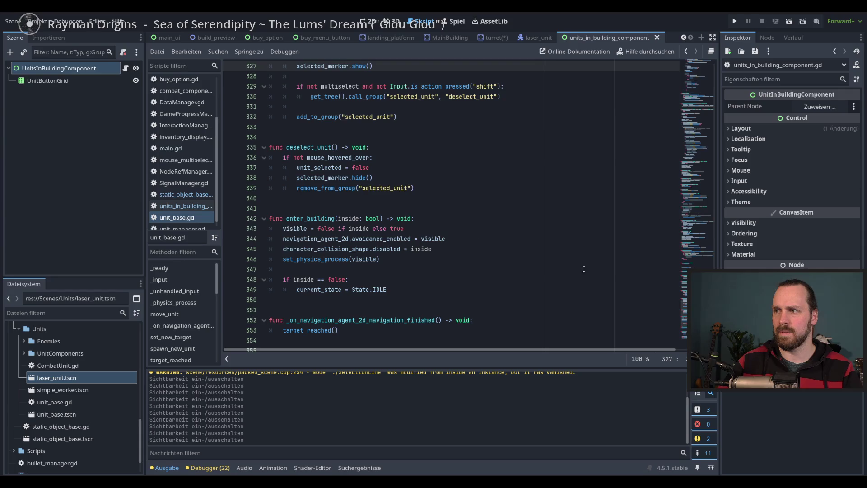
pyautogui.hotkey('alt', 'Left')
# - Retype 'if' on line 141 of the building script and dismiss the autocomplete
pyautogui.write('if')
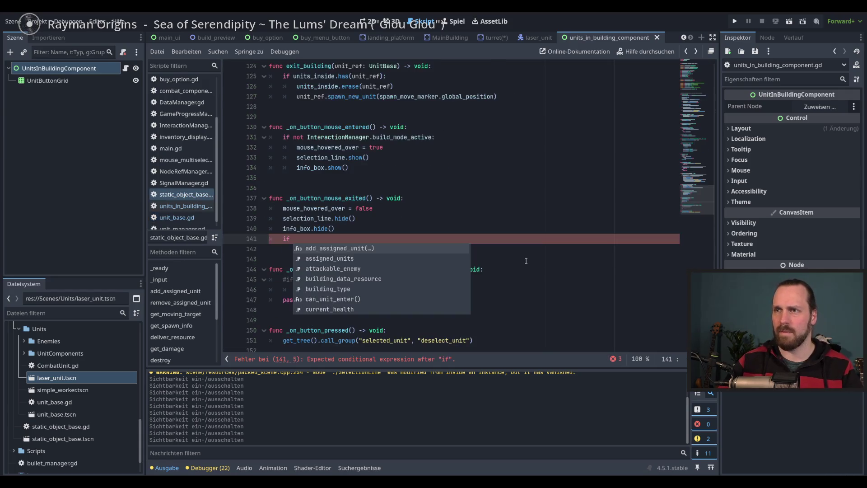
pyautogui.press('Escape')
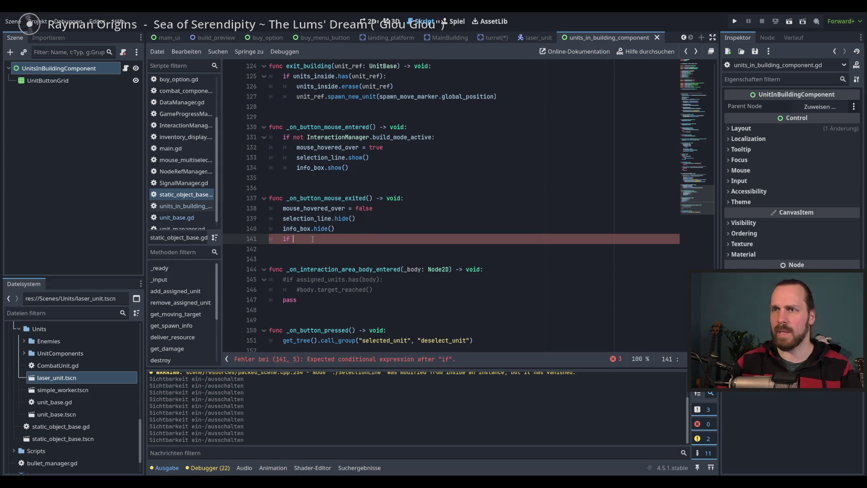
pyautogui.scroll(15, 313, 239)
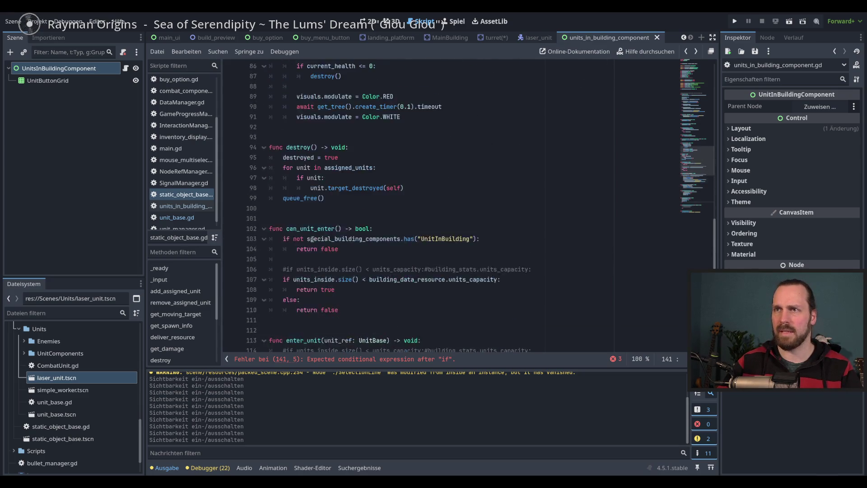
pyautogui.scroll(-12, 394, 260)
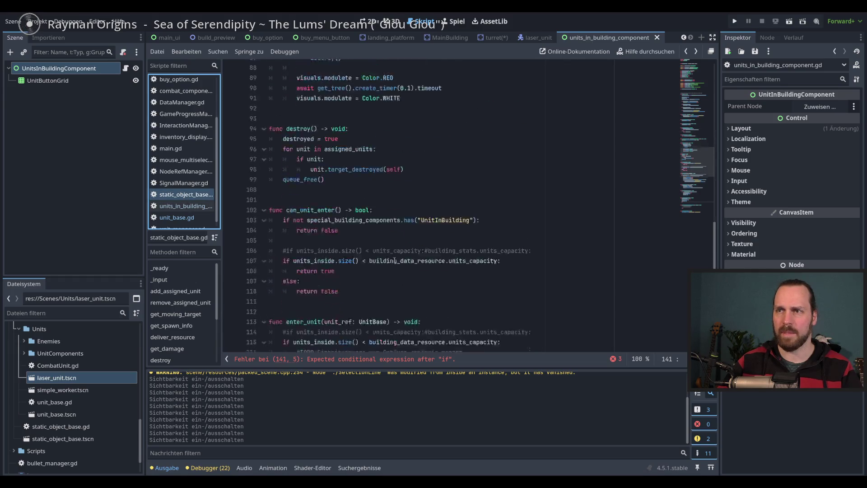
pyautogui.scroll(-5, 395, 260)
pyautogui.click(316, 264)
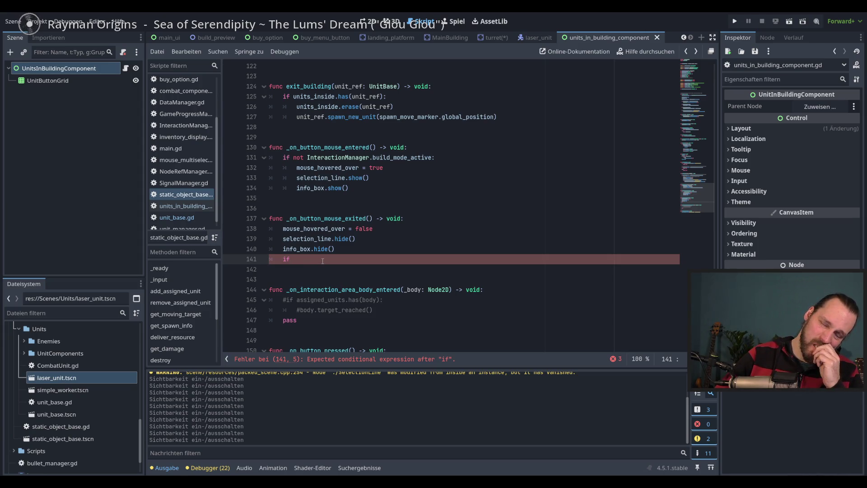
pyautogui.click(534, 38)
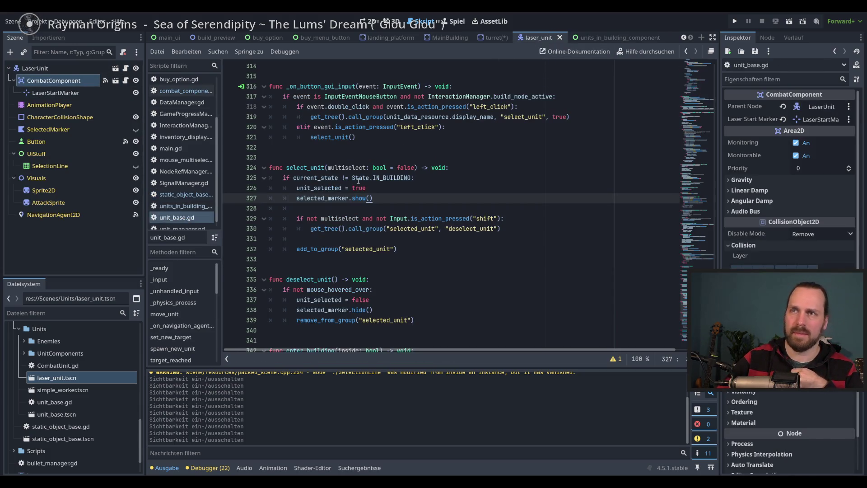
# - Open the LaserUnit root's unit_base.gd script from the laser_unit scene
pyautogui.click(702, 256)
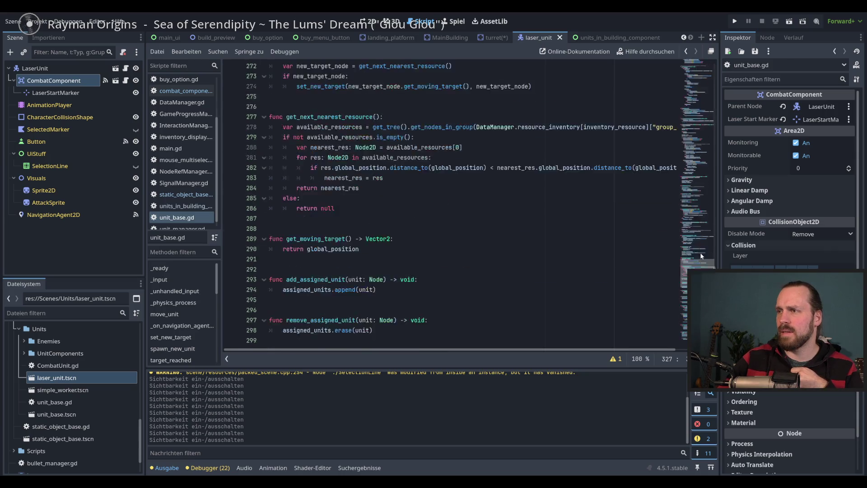
pyautogui.click(703, 134)
pyautogui.click(703, 93)
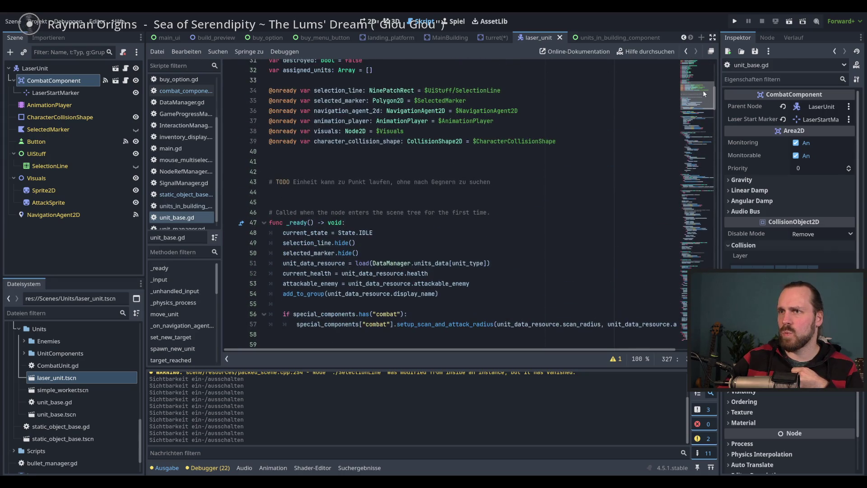
pyautogui.moveTo(703, 94)
pyautogui.mouseDown()
pyautogui.moveTo(704, 102)
pyautogui.moveTo(704, 87)
pyautogui.mouseUp()
pyautogui.scroll(-2, 408, 171)
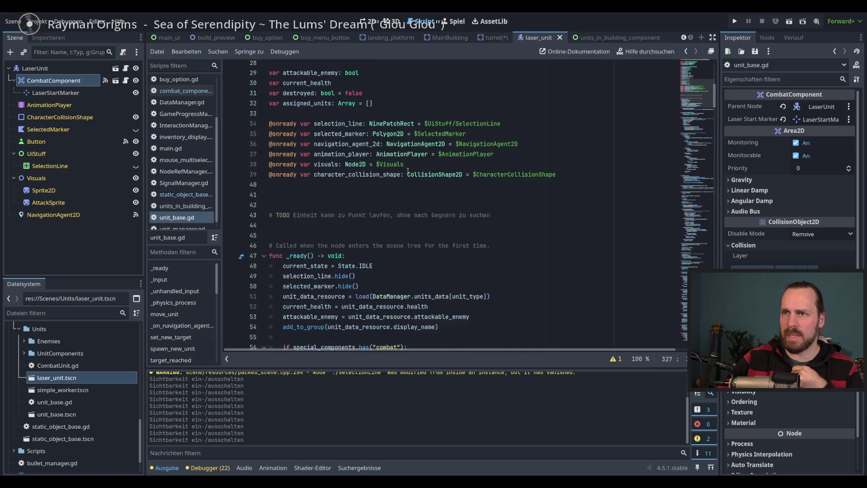
pyautogui.scroll(1, 402, 195)
pyautogui.click(78, 67)
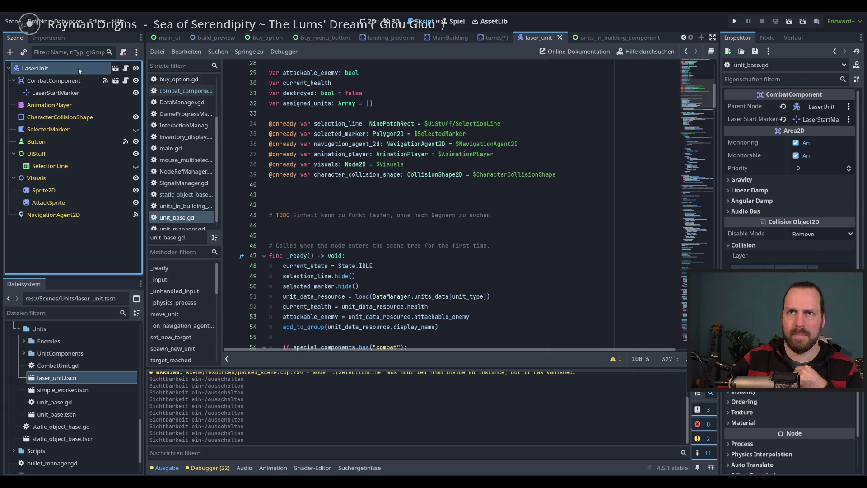
pyautogui.click(126, 69)
pyautogui.scroll(-2, 429, 193)
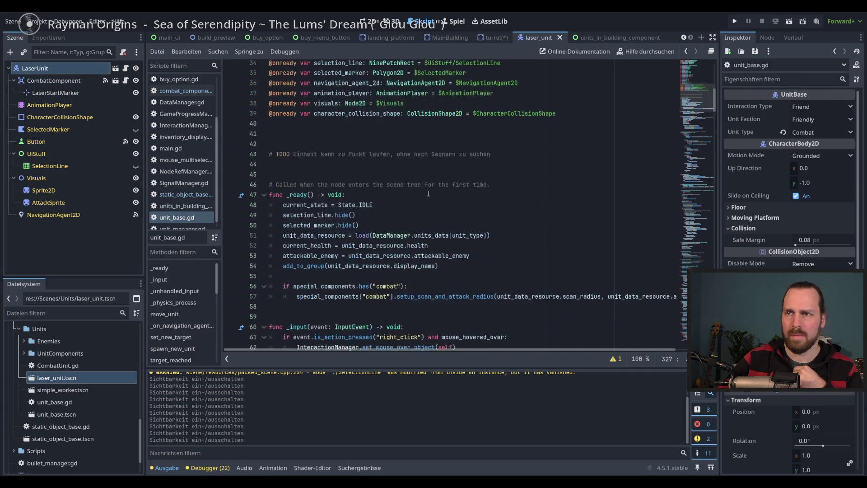
pyautogui.scroll(5, 429, 193)
pyautogui.scroll(3, 429, 193)
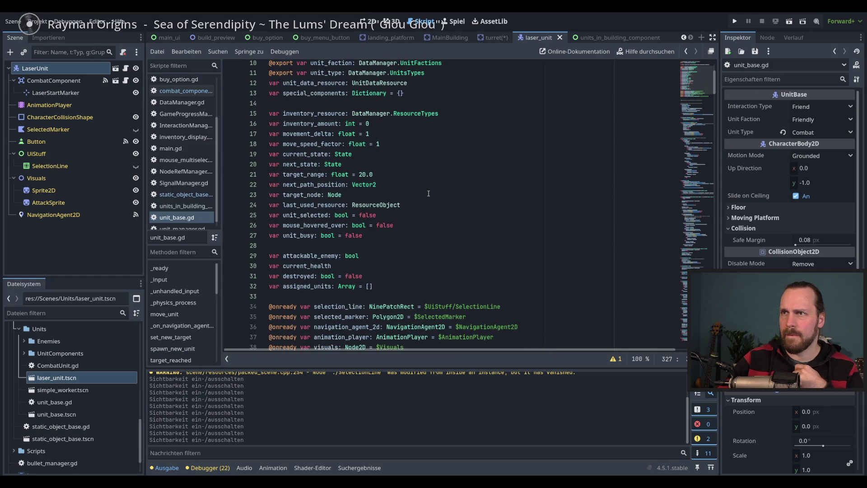
# - Trace special_components in unit_base.gd from its line-13 declaration to line 106
pyautogui.doubleClick(315, 93)
pyautogui.scroll(-1, 455, 172)
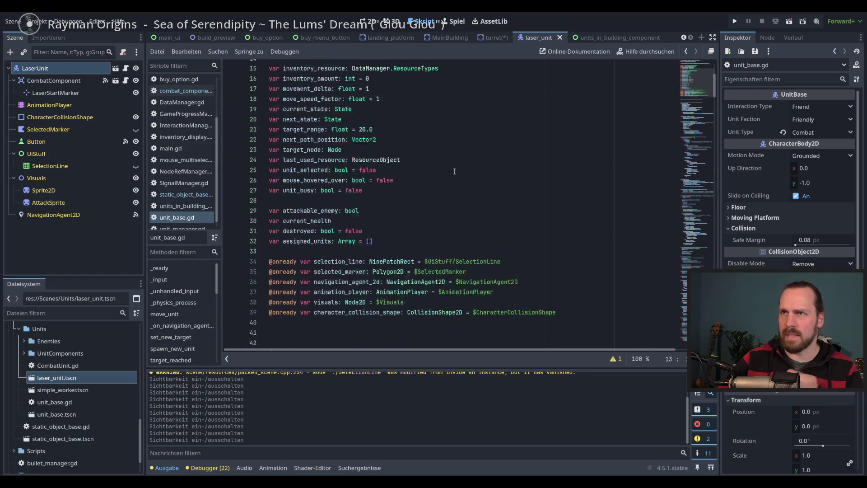
pyautogui.scroll(-11, 455, 172)
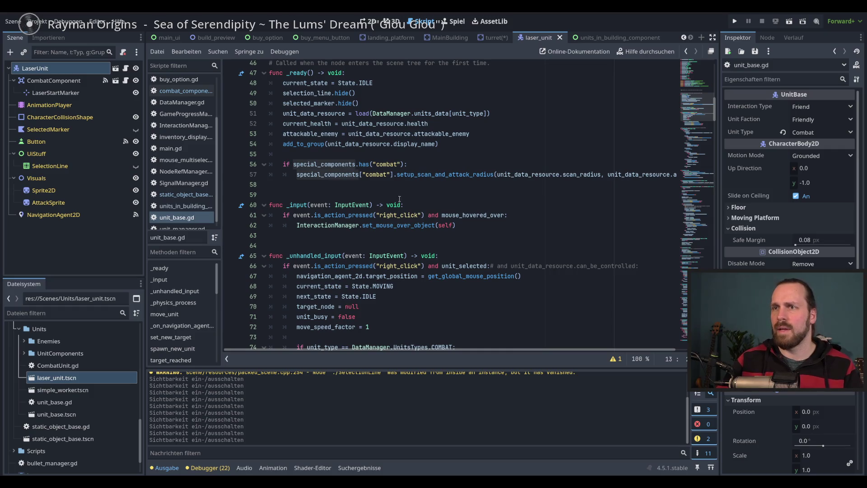
pyautogui.scroll(-2, 411, 218)
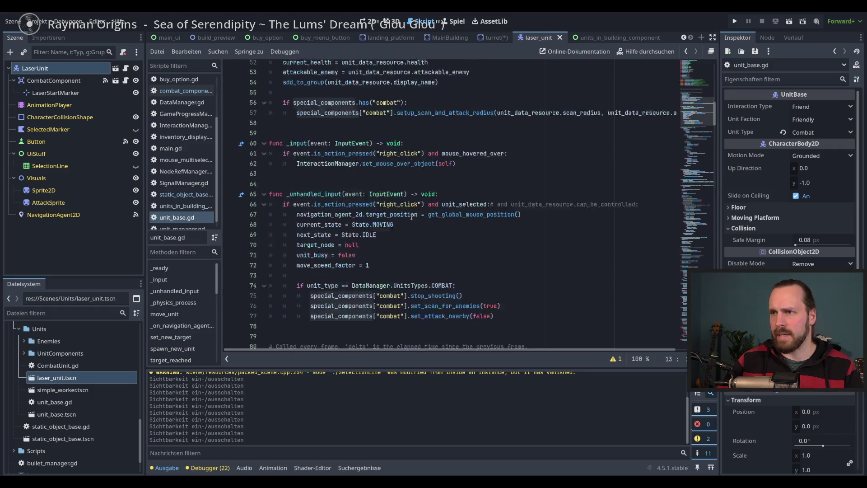
pyautogui.scroll(-9, 411, 217)
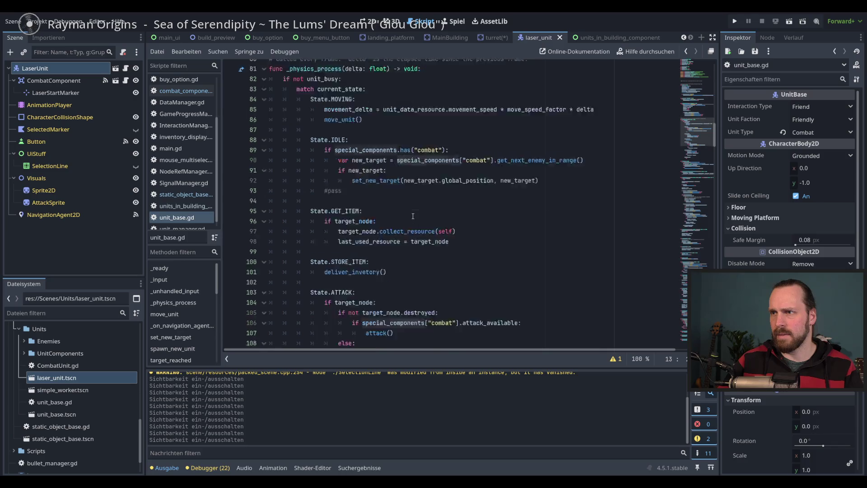
pyautogui.scroll(-4, 413, 217)
pyautogui.click(400, 215)
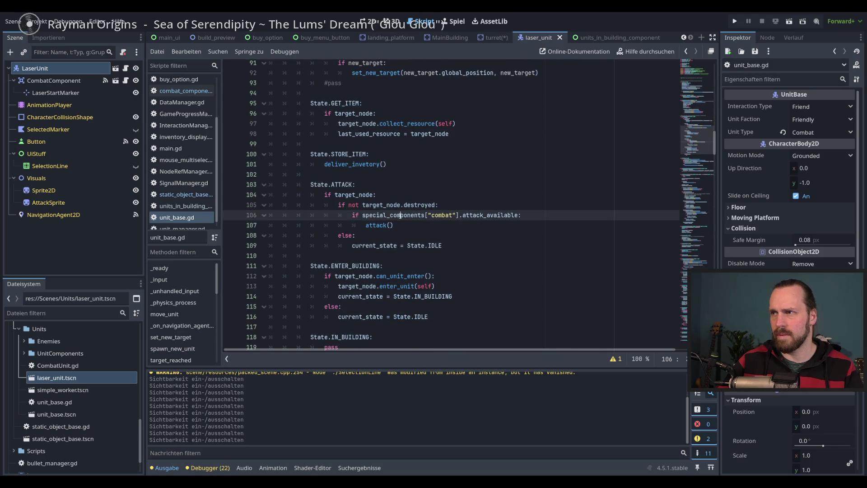
pyautogui.doubleClick(400, 215)
# - Search the script for special_components and step through every match, ending at the line 13 declaration
pyautogui.hotkey('ctrl', 'f')
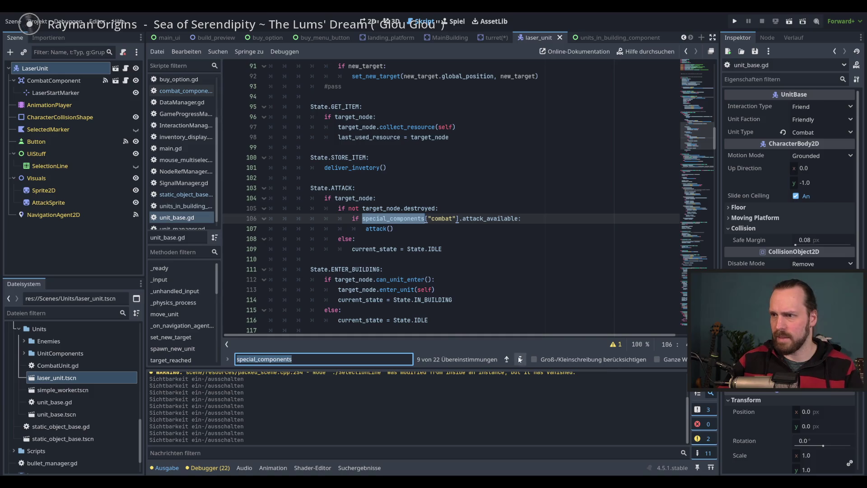
pyautogui.click(520, 360)
pyautogui.click(520, 360)
pyautogui.click(520, 360)
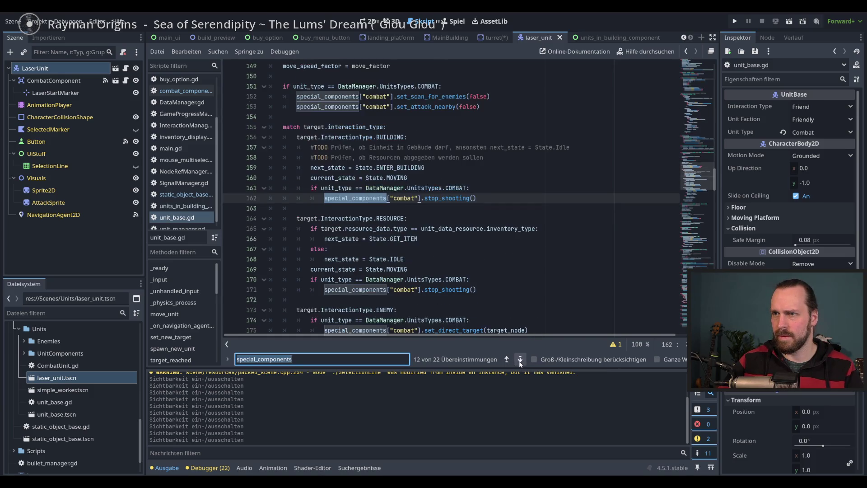
pyautogui.click(520, 360)
pyautogui.click(520, 360)
pyautogui.click(520, 361)
pyautogui.click(520, 360)
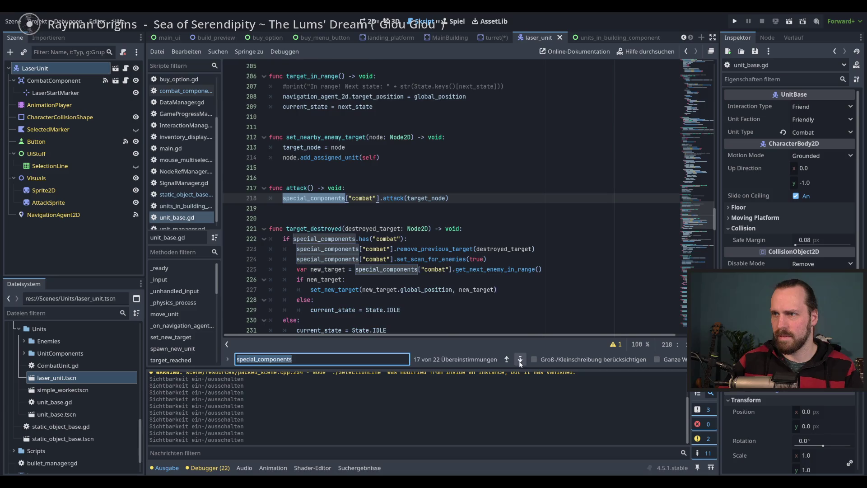
pyautogui.click(521, 361)
pyautogui.click(521, 360)
pyautogui.click(521, 360)
pyautogui.click(521, 360)
pyautogui.click(520, 361)
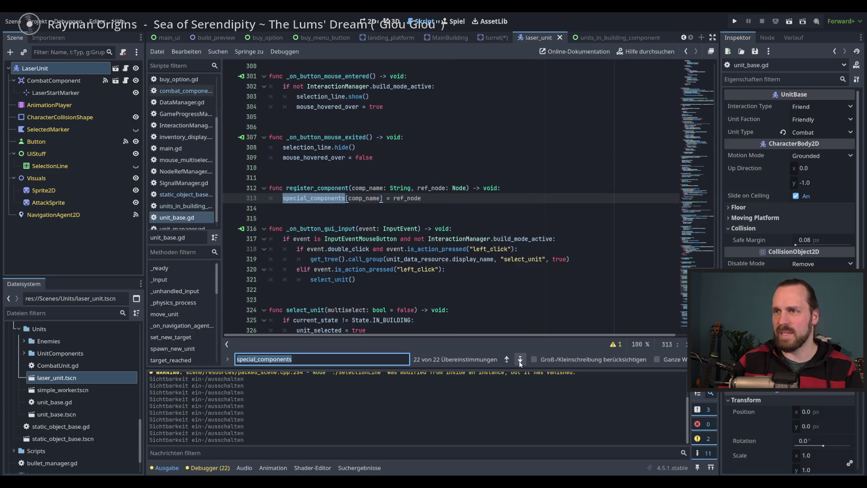
pyautogui.click(521, 360)
pyautogui.click(507, 360)
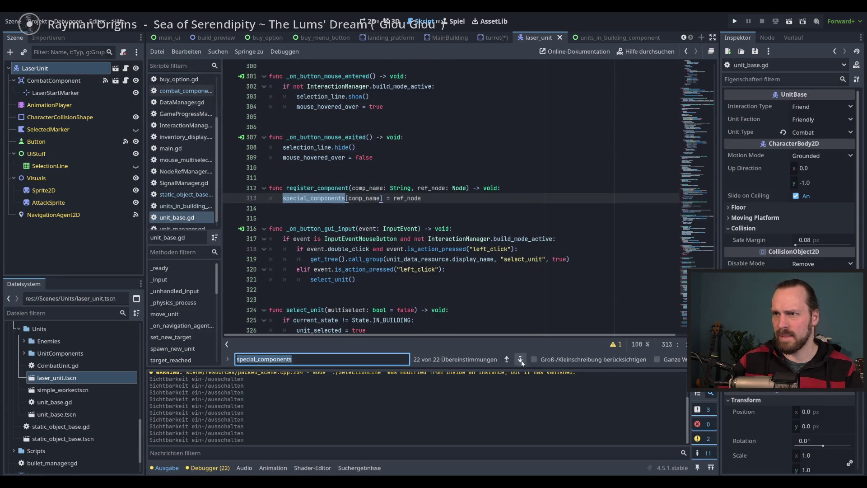
pyautogui.click(520, 361)
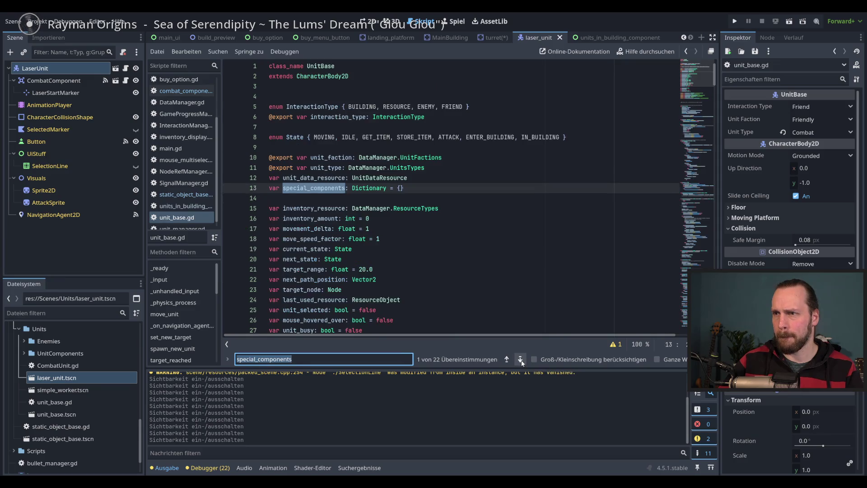
pyautogui.click(521, 361)
pyautogui.click(507, 359)
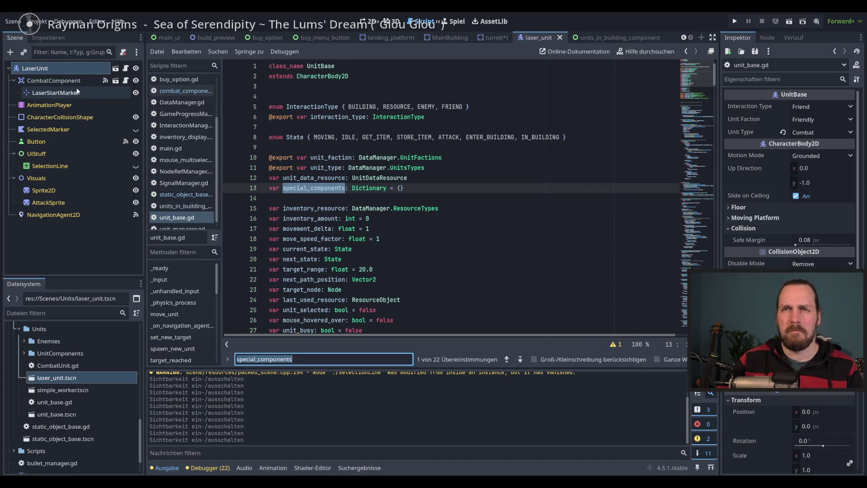
# - In units_in_building_component.gd, select the quoted "UnitInBuilding" key on line 14 and scroll to show/hide_component
pyautogui.click(609, 39)
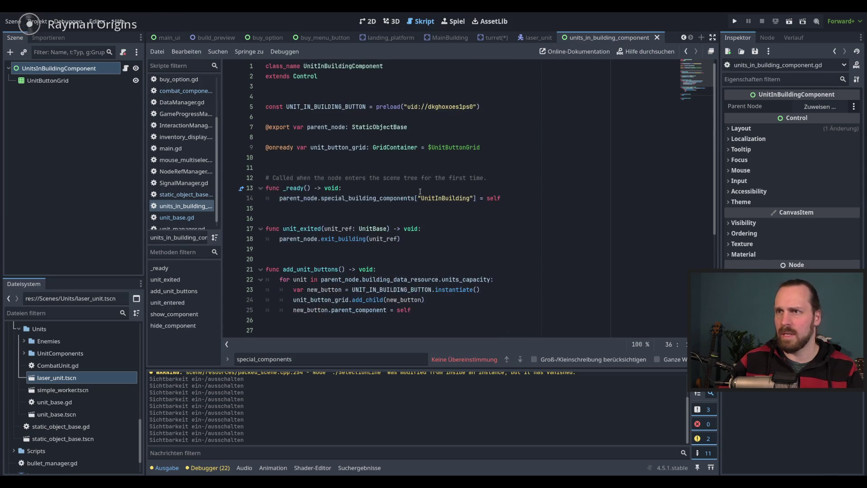
pyautogui.click(502, 199)
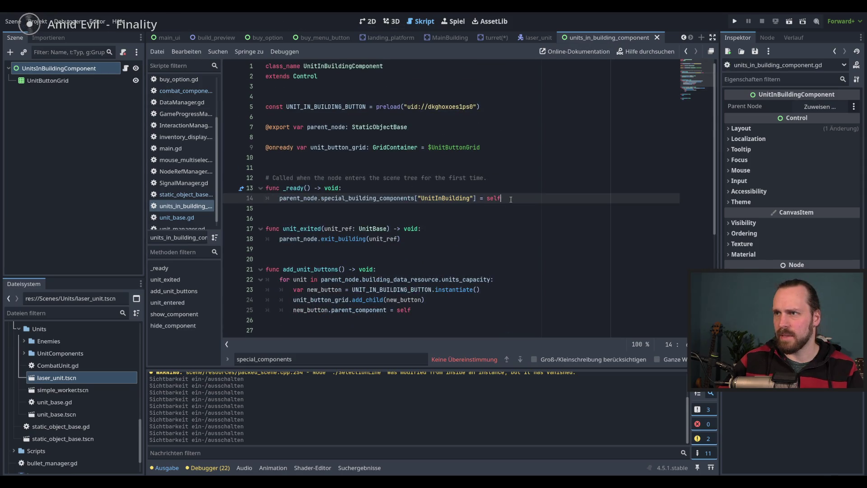
pyautogui.doubleClick(453, 199)
pyautogui.moveTo(474, 199); pyautogui.dragTo(417, 199)
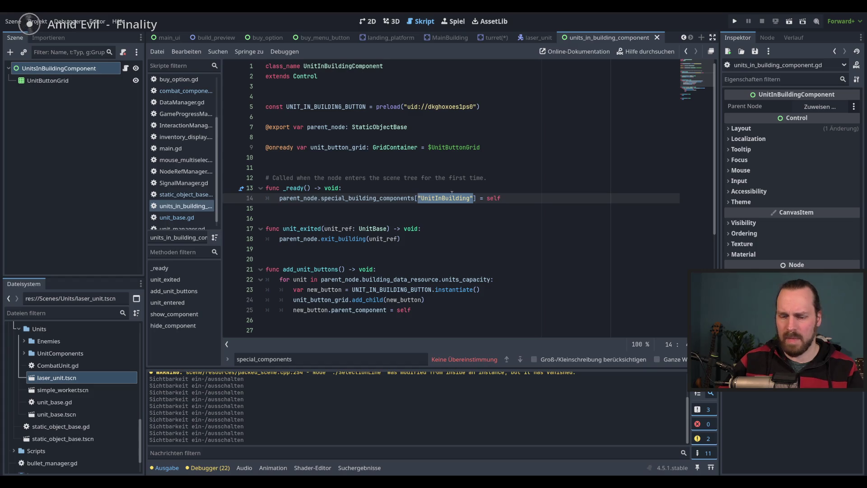
pyautogui.moveTo(715, 158); pyautogui.dragTo(714, 259)
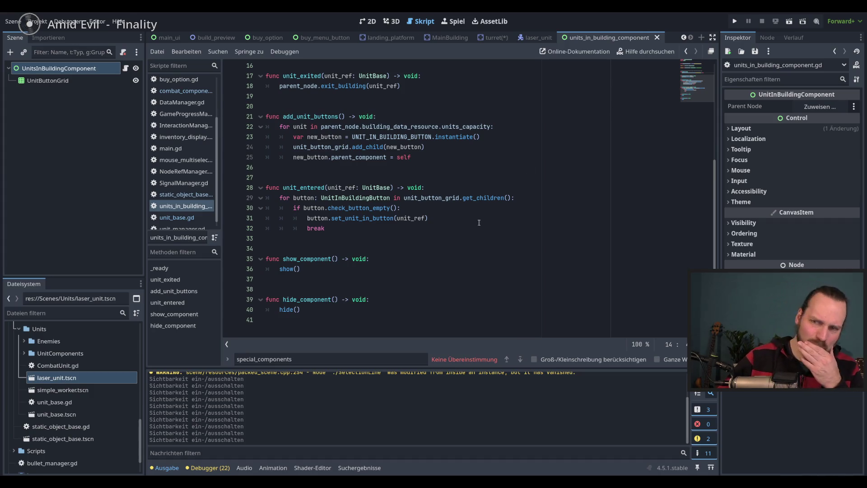
# - In static_object_base.gd, write the condition if special_building_components.has("UnitInBuilding"):
pyautogui.click(185, 194)
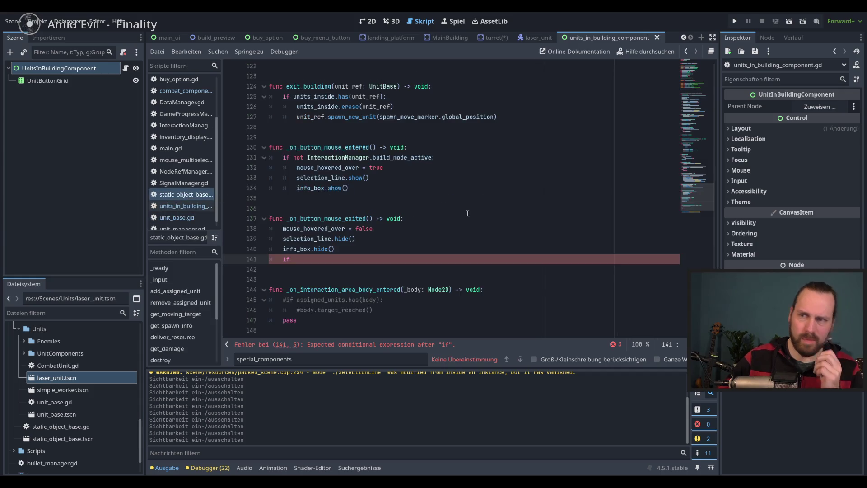
pyautogui.write(' spe')
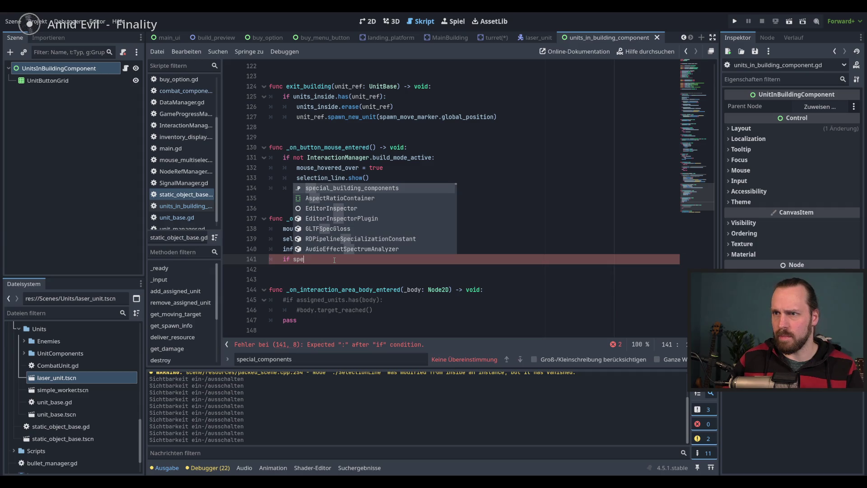
pyautogui.press('Return')
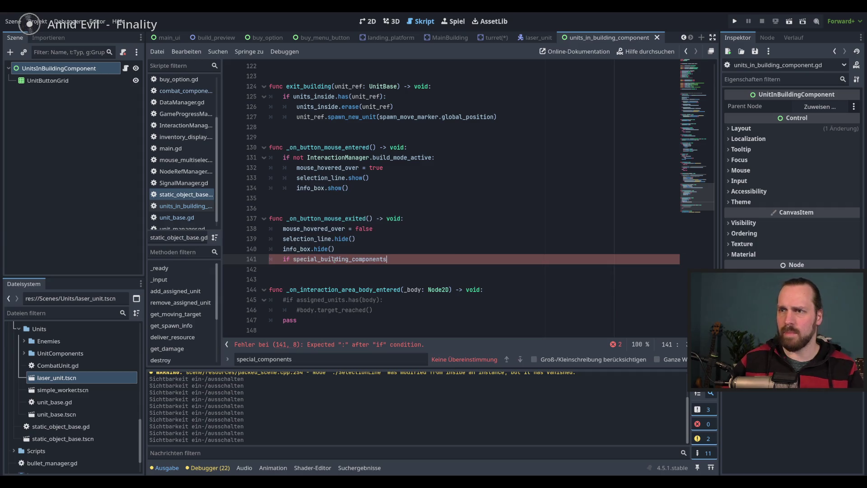
pyautogui.moveTo(698, 199); pyautogui.dragTo(703, 64)
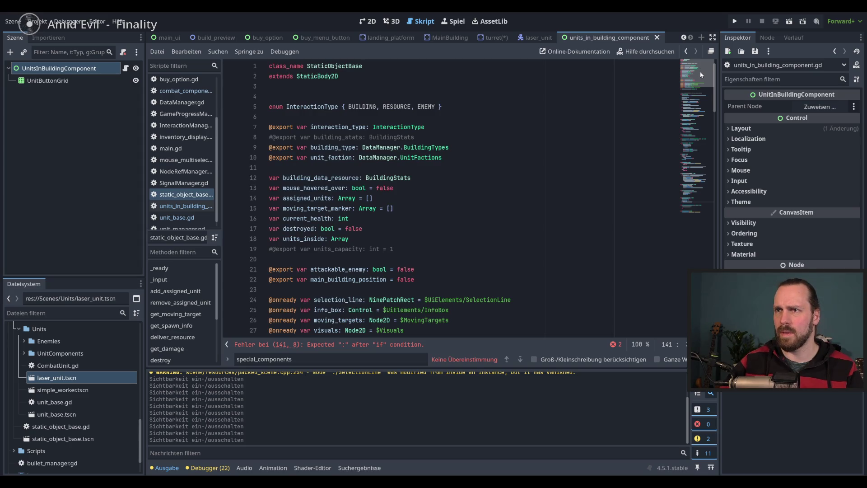
pyautogui.moveTo(700, 72); pyautogui.dragTo(700, 194)
pyautogui.write('.')
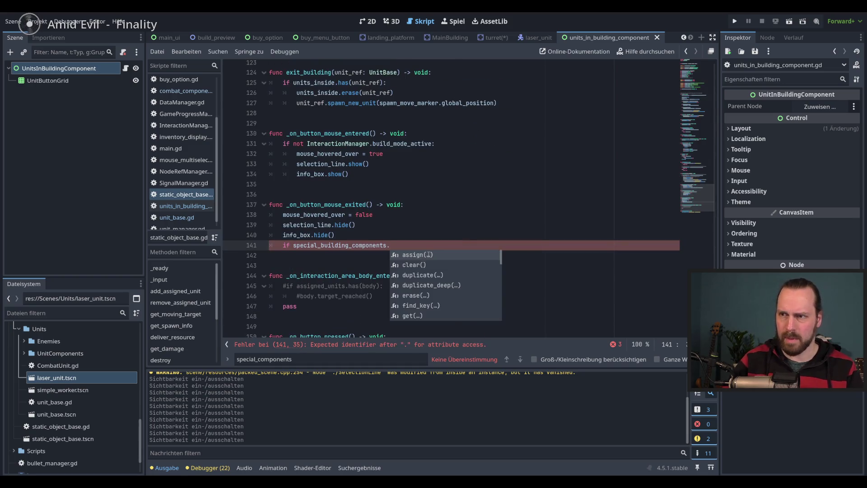
pyautogui.write('has("UnitInBuilding")')
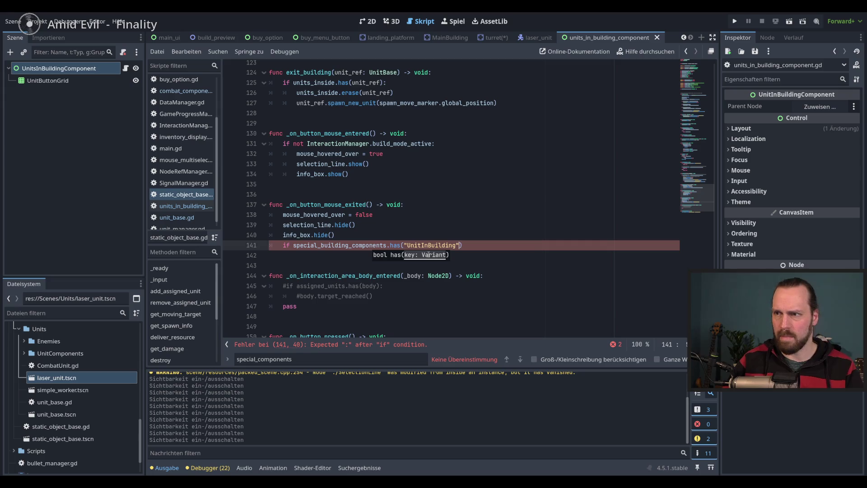
pyautogui.write(':')
pyautogui.press('Return')
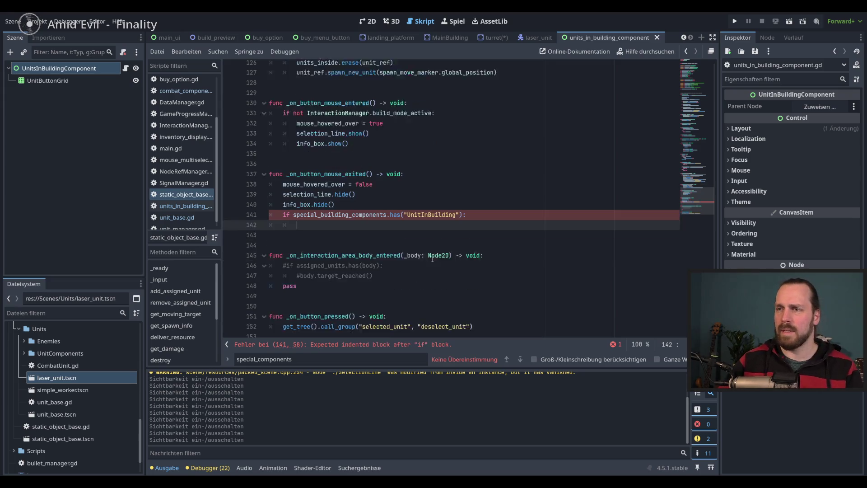
# - Make the if body call special_building_components["UnitInBuilding"].show_component()
pyautogui.scroll(-2, 493, 276)
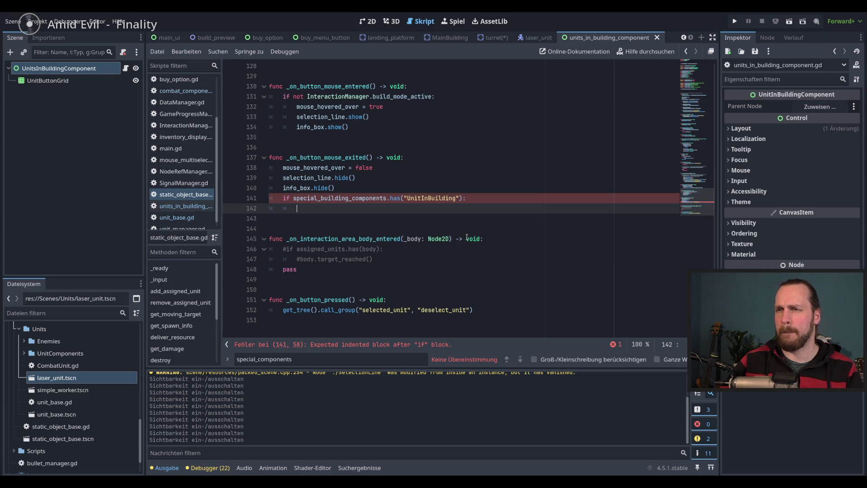
pyautogui.write('spe')
pyautogui.press('Return')
pyautogui.write('.')
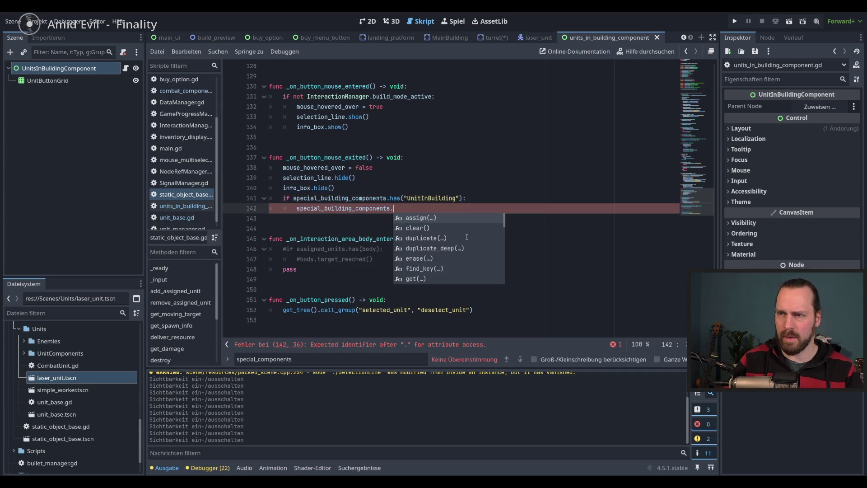
pyautogui.press('BackSpace')
pyautogui.write('["UnitInBuilding"].')
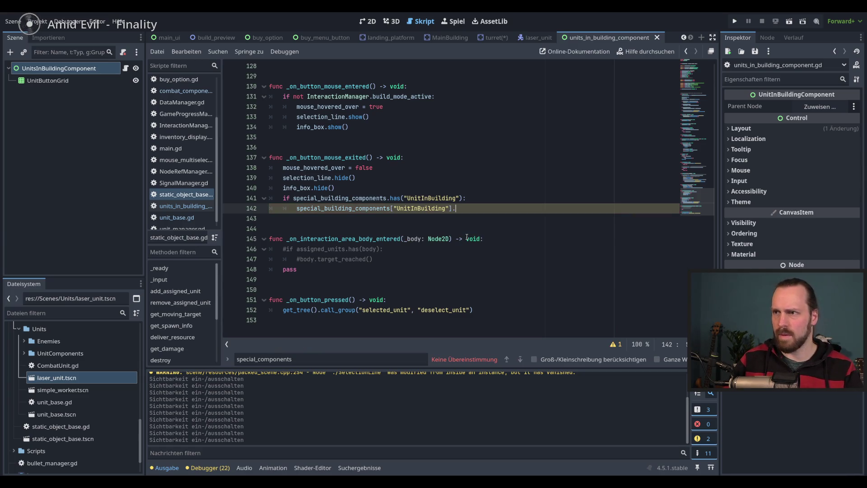
pyautogui.write('show')
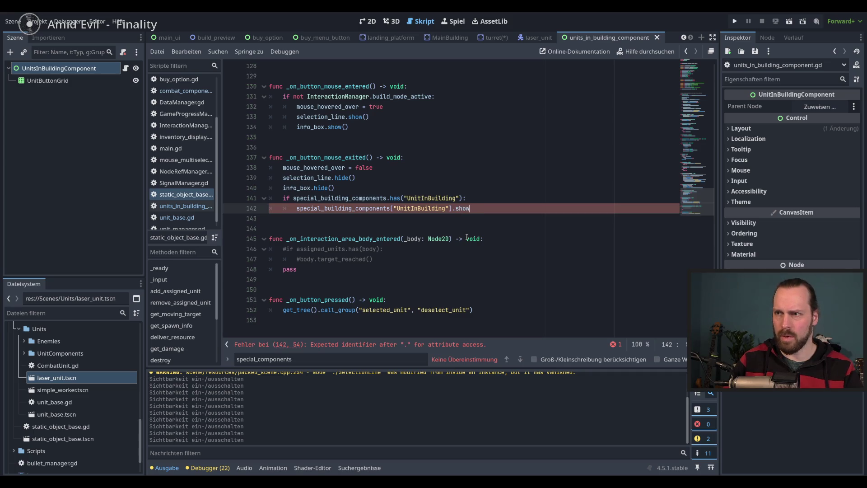
pyautogui.write('_component')
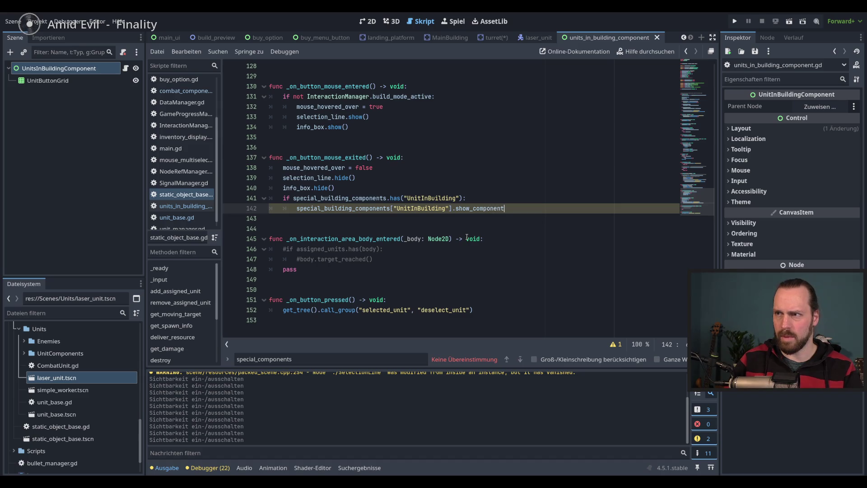
pyautogui.write('()')
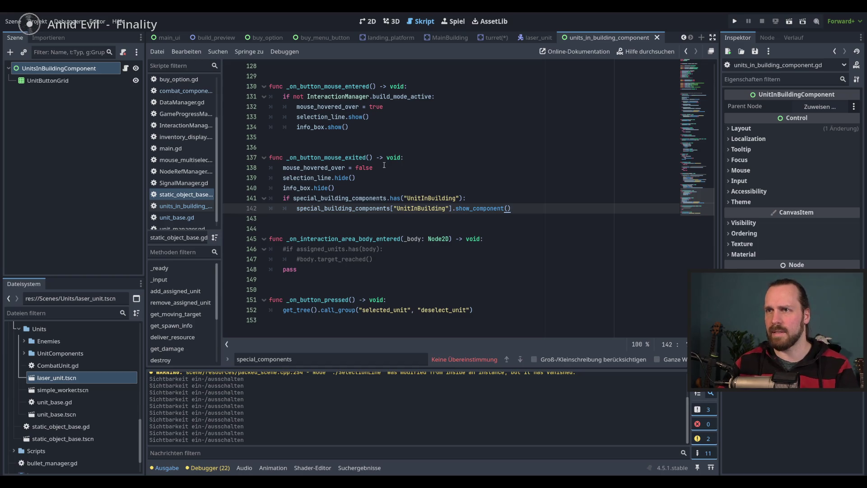
# - Move the if block into _on_button_mouse_entered, under info_box.show()
pyautogui.click(364, 127)
pyautogui.press('Return')
pyautogui.moveTo(527, 219)
pyautogui.mouseDown()
pyautogui.moveTo(283, 208)
pyautogui.moveTo(316, 138)
pyautogui.mouseUp()
pyautogui.click(497, 157)
# - Copy the if block to a new line below info_box.hide() in _on_button_mouse_exited
pyautogui.moveTo(525, 147); pyautogui.dragTo(297, 137)
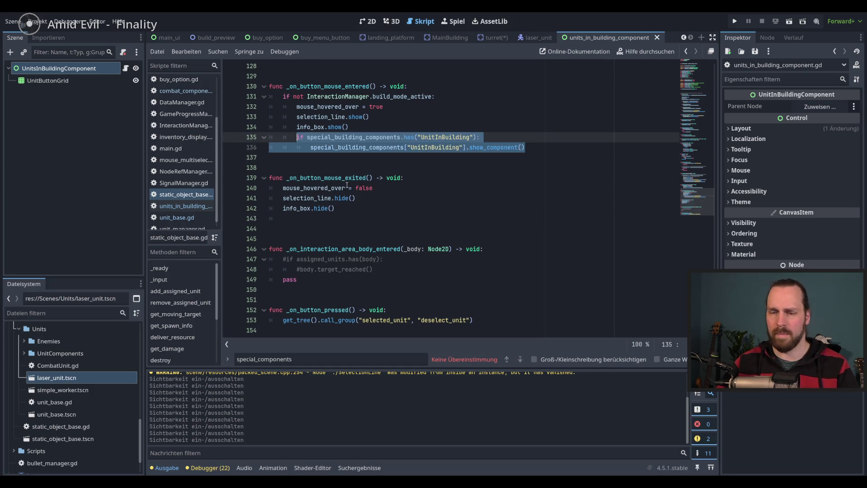
pyautogui.hotkey('ctrl', 'c')
pyautogui.click(336, 208)
pyautogui.press('Return')
pyautogui.hotkey('ctrl', 'v')
pyautogui.press('BackSpace')
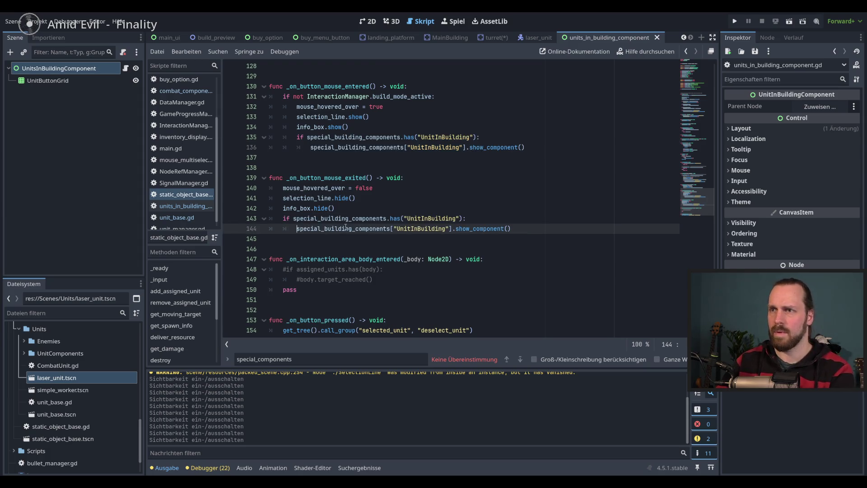
# - Change the pasted call from show_component() to hide_component()
pyautogui.click(471, 229)
pyautogui.press('BackSpace')
pyautogui.press('BackSpace')
pyautogui.press('BackSpace')
pyautogui.write('hide')
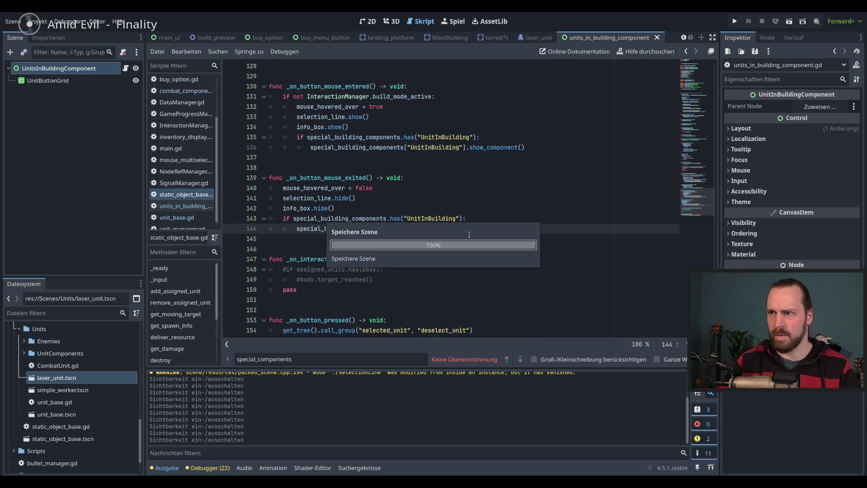
pyautogui.click(512, 221)
pyautogui.click(634, 231)
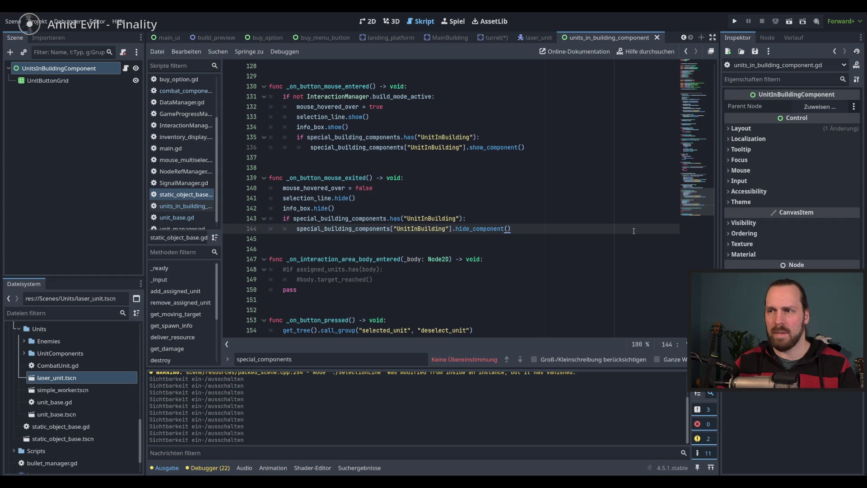
pyautogui.press('Escape')
pyautogui.moveTo(696, 203)
pyautogui.mouseDown()
pyautogui.moveTo(691, 94)
pyautogui.moveTo(690, 107)
pyautogui.mouseUp()
pyautogui.click(544, 283)
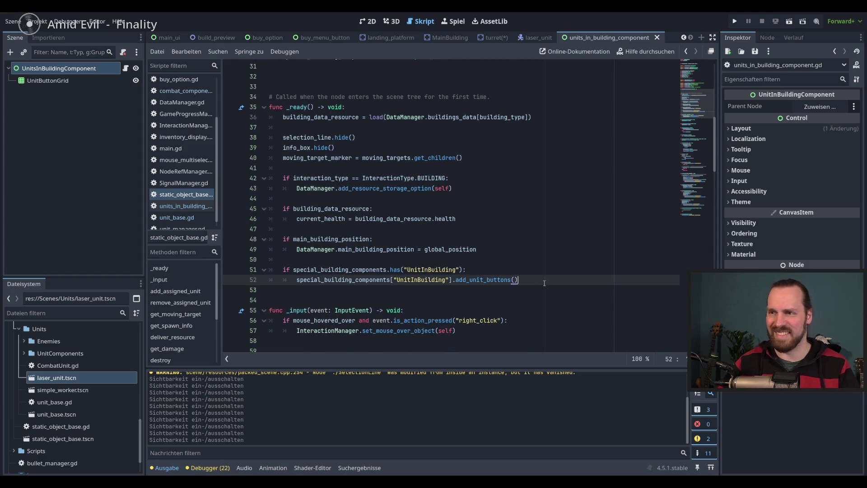
# - Start a new line below the add_unit_buttons call on line 52, then undo it
pyautogui.doubleClick(478, 280)
pyautogui.click(538, 282)
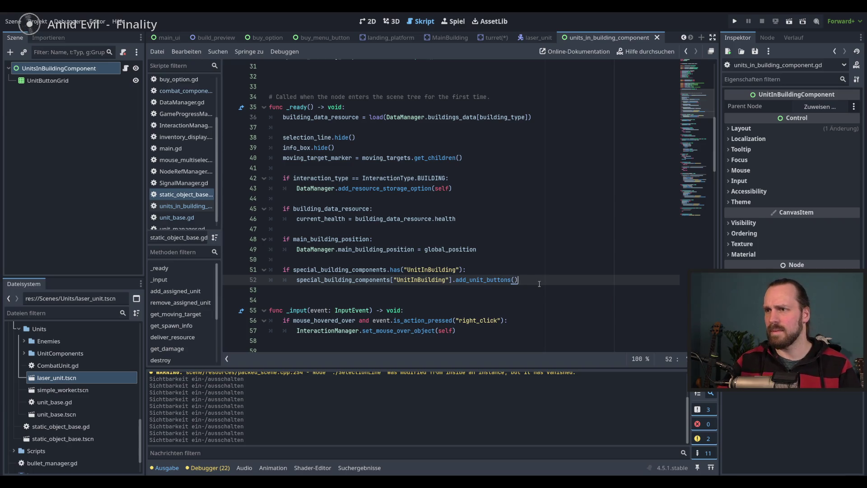
pyautogui.press('Return')
pyautogui.write('spe')
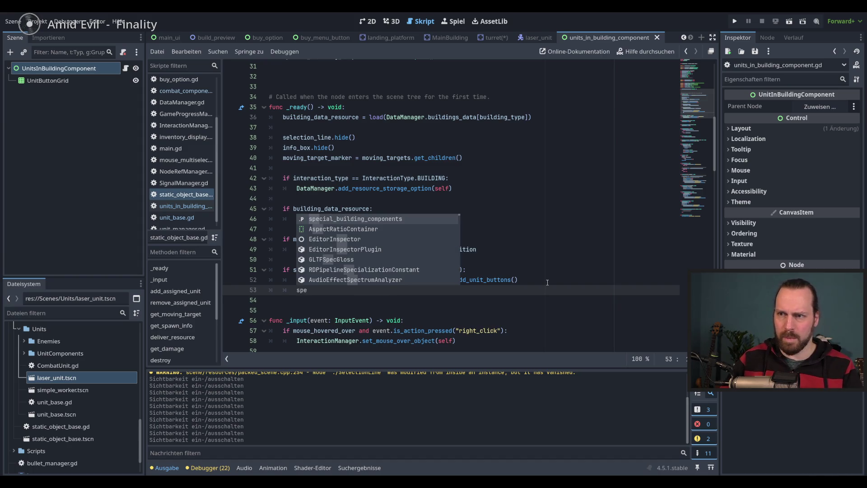
pyautogui.press('Escape')
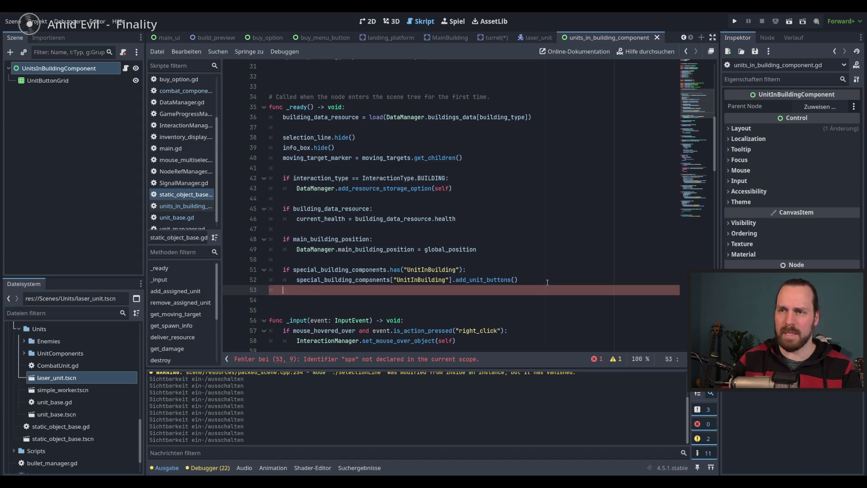
pyautogui.hotkey('ctrl', 'z')
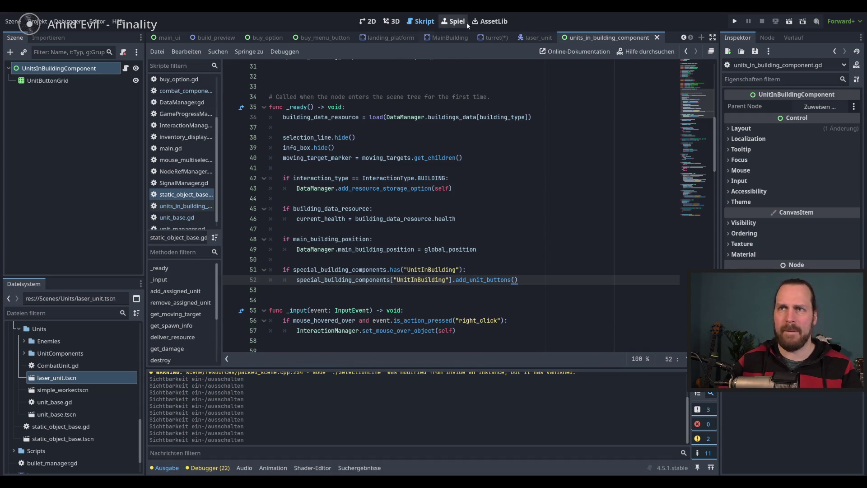
# - Add hide() after line 14 in units_in_building_component.gd's _ready, then save and run the game
pyautogui.hotkey('alt', 'Left')
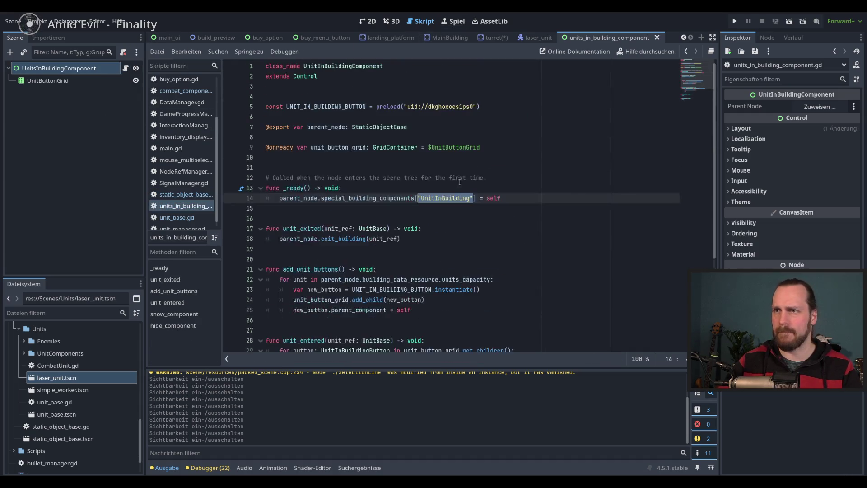
pyautogui.click(546, 201)
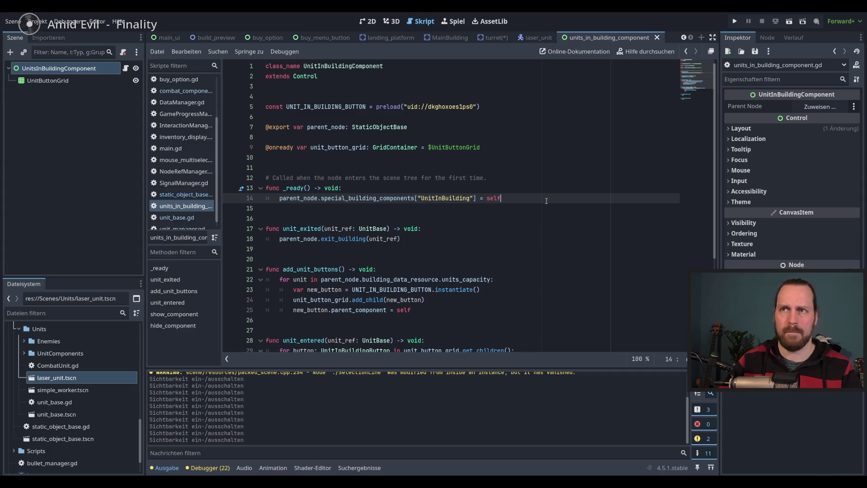
pyautogui.scroll(-5, 529, 223)
pyautogui.scroll(5, 343, 282)
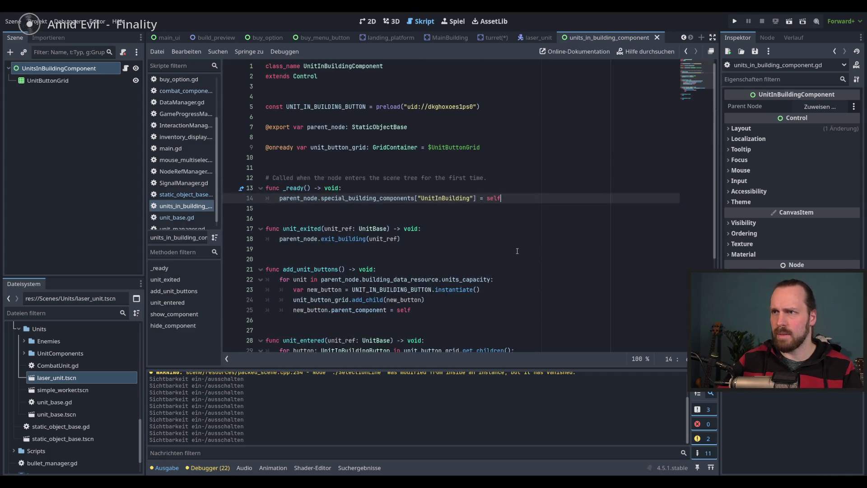
pyautogui.press('Return')
pyautogui.write('hide(')
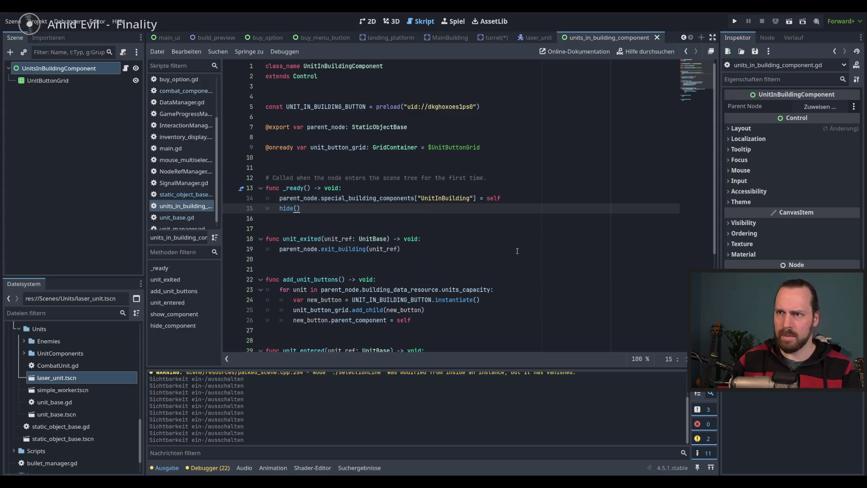
pyautogui.press('F5')
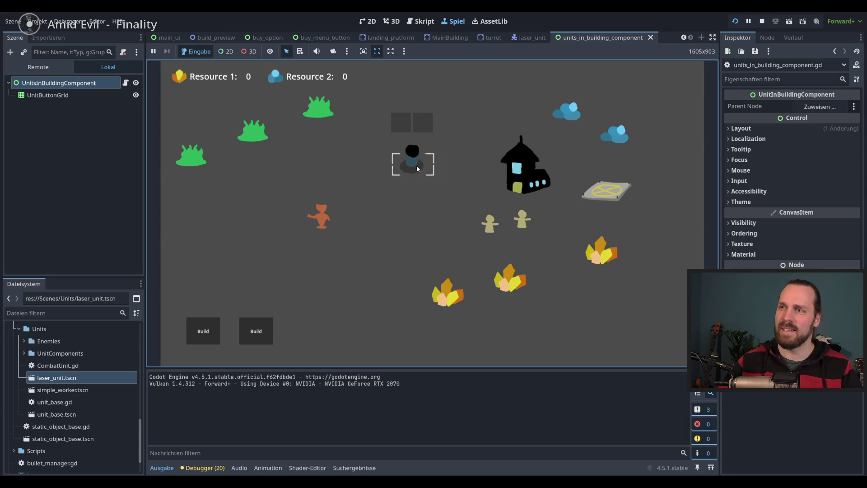
pyautogui.moveTo(412, 170)
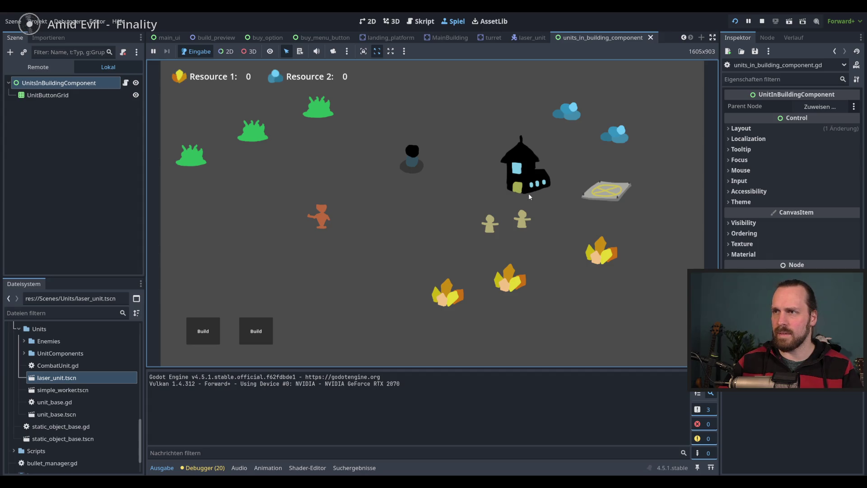
pyautogui.click(411, 172)
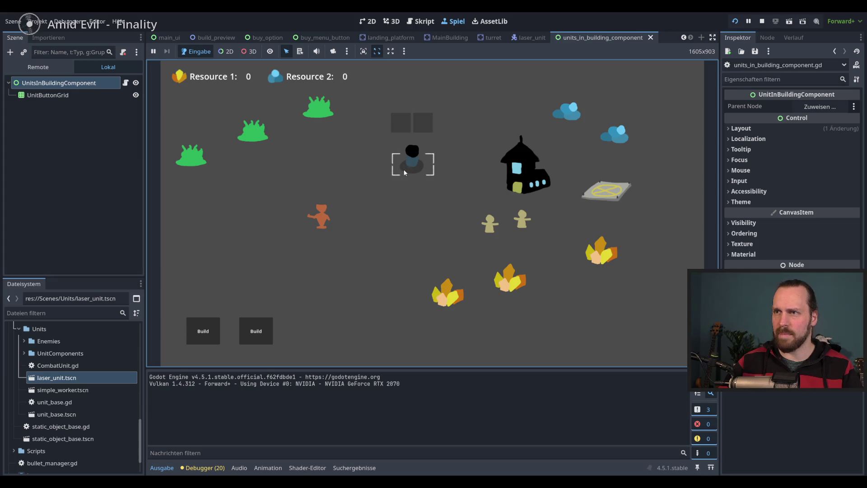
pyautogui.click(422, 171)
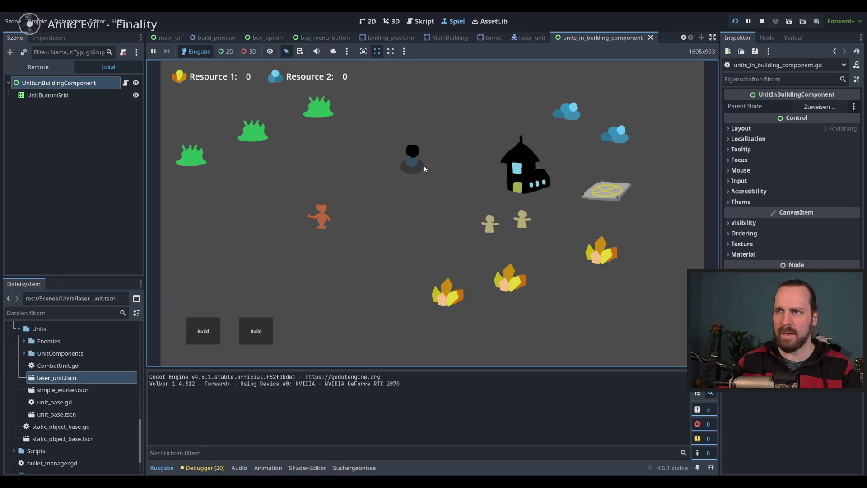
pyautogui.click(412, 163)
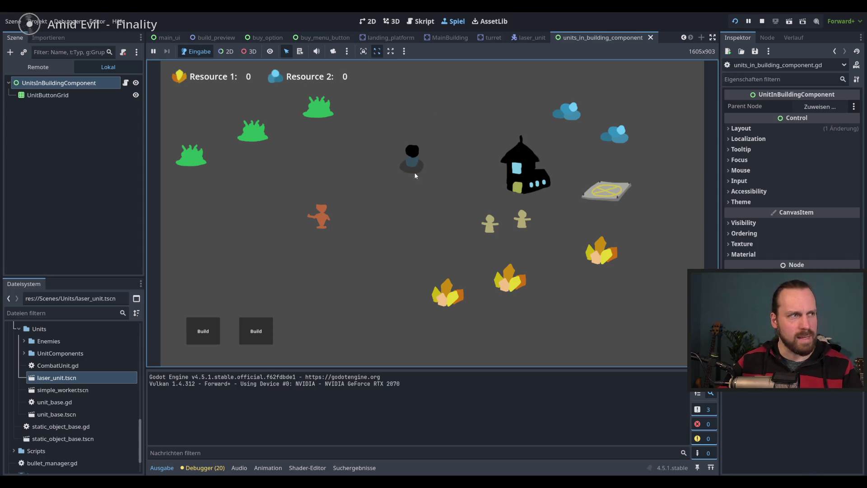
pyautogui.click(412, 172)
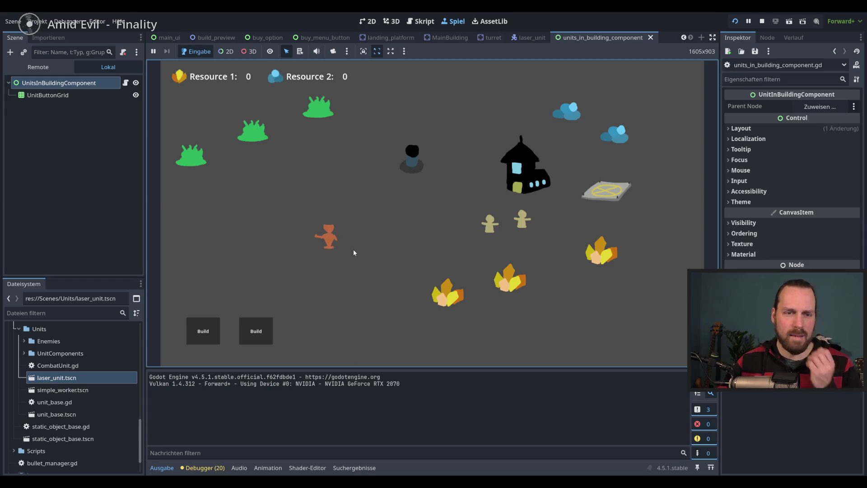
pyautogui.click(410, 162)
pyautogui.click(413, 168)
pyautogui.click(414, 169)
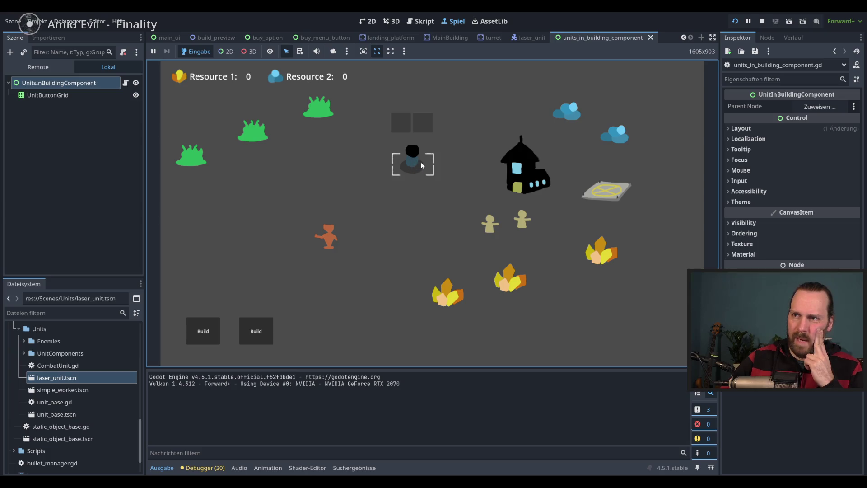
pyautogui.click(416, 168)
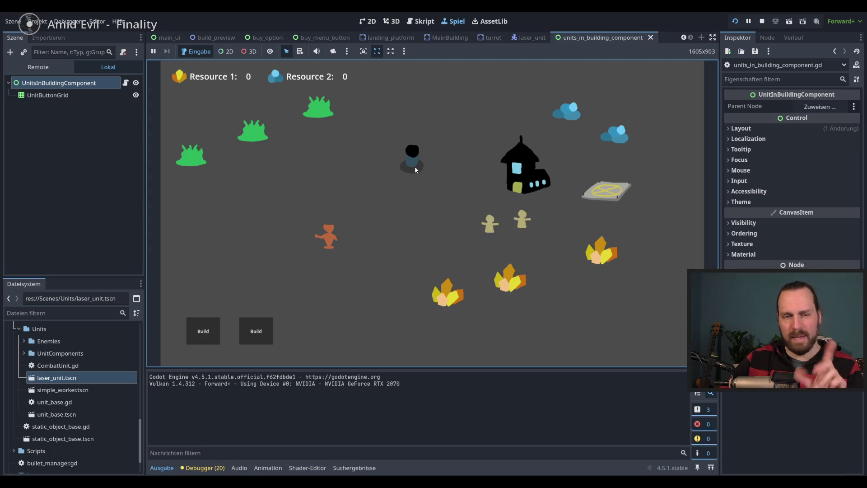
pyautogui.click(519, 185)
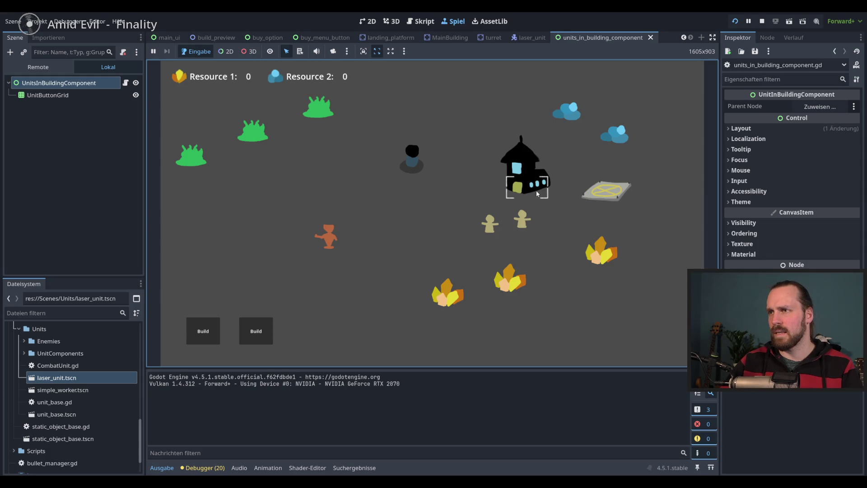
pyautogui.click(537, 193)
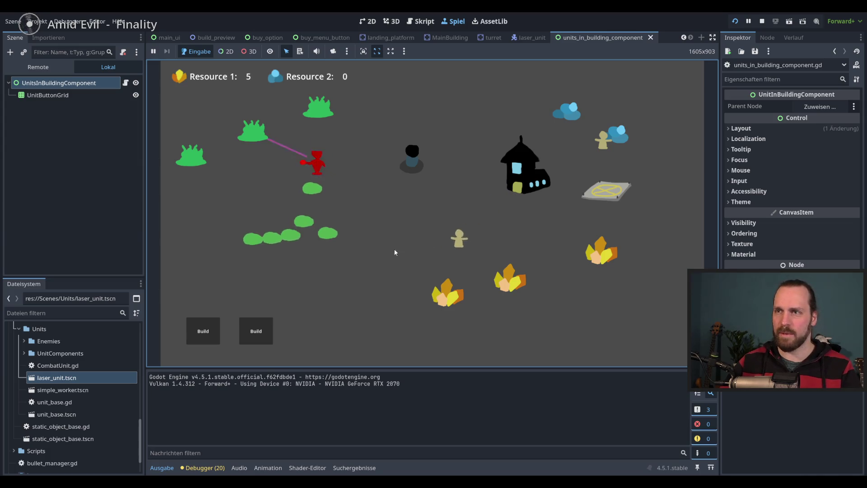
# - Add extra resources with the R cheat key and place two Laser Turrets on the map
pyautogui.click(204, 332)
pyautogui.press('r')
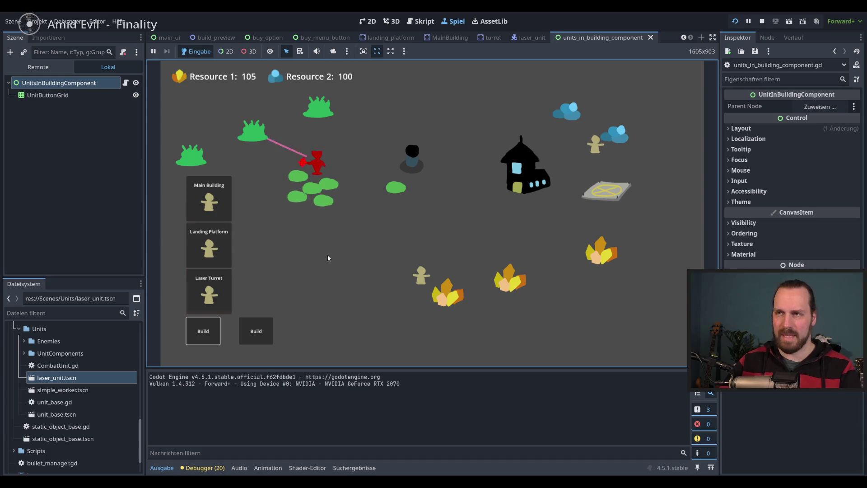
pyautogui.click(208, 292)
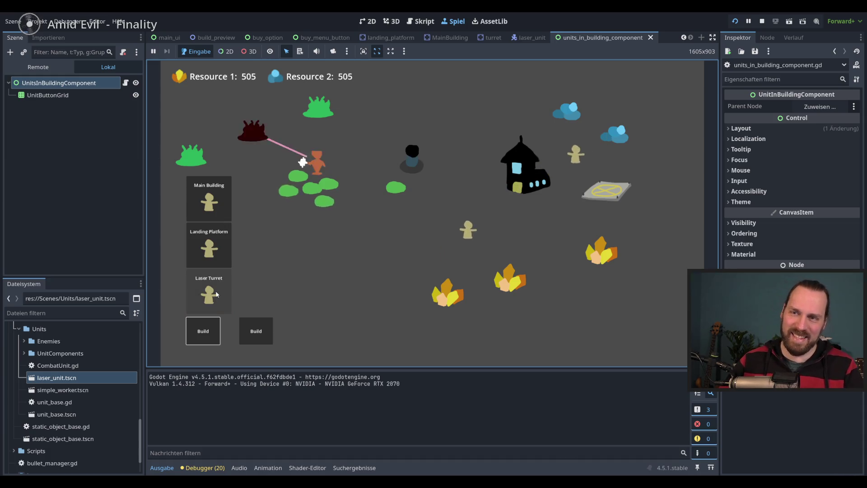
pyautogui.click(357, 246)
pyautogui.click(208, 291)
pyautogui.click(383, 302)
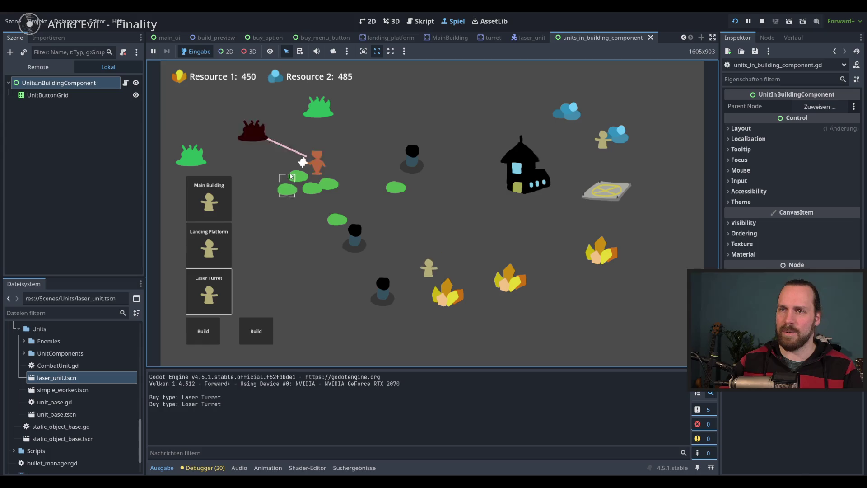
pyautogui.click(380, 224)
# - Select the lower turret and buy three Laser Dudes
pyautogui.moveTo(442, 262); pyautogui.dragTo(400, 306)
pyautogui.click(387, 297)
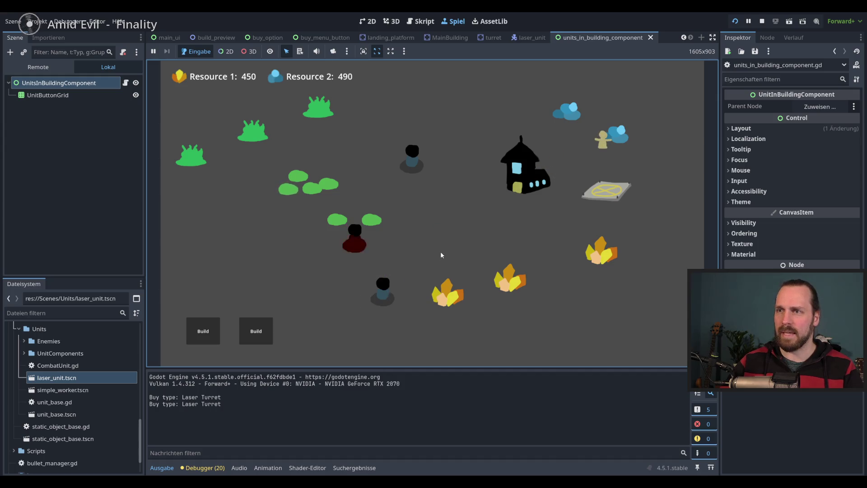
pyautogui.click(256, 331)
pyautogui.click(262, 293)
pyautogui.click(262, 293)
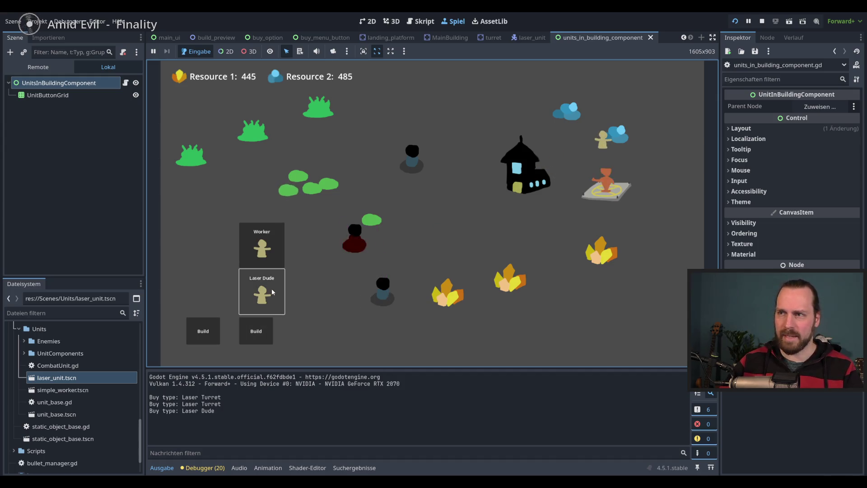
pyautogui.click(262, 294)
pyautogui.click(262, 293)
pyautogui.click(262, 294)
pyautogui.click(262, 293)
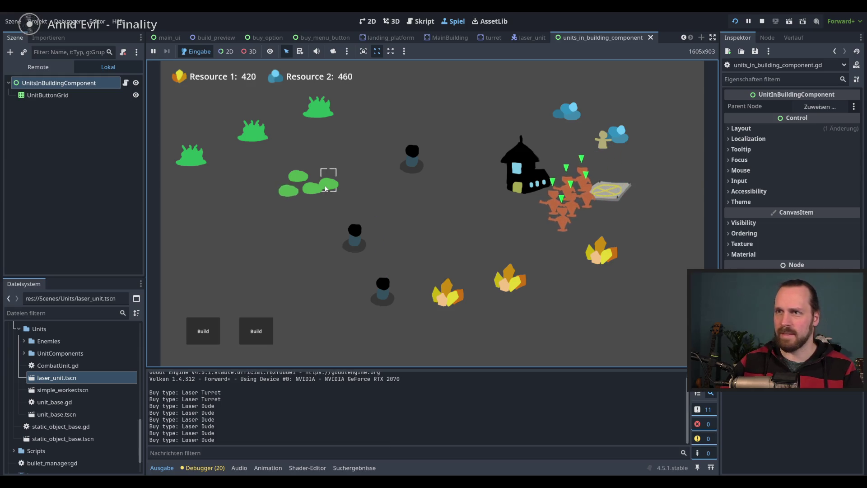
# - Select and deselect each turret and the Laser Dudes to check the turrets' unit slots
pyautogui.click(410, 162)
pyautogui.click(366, 242)
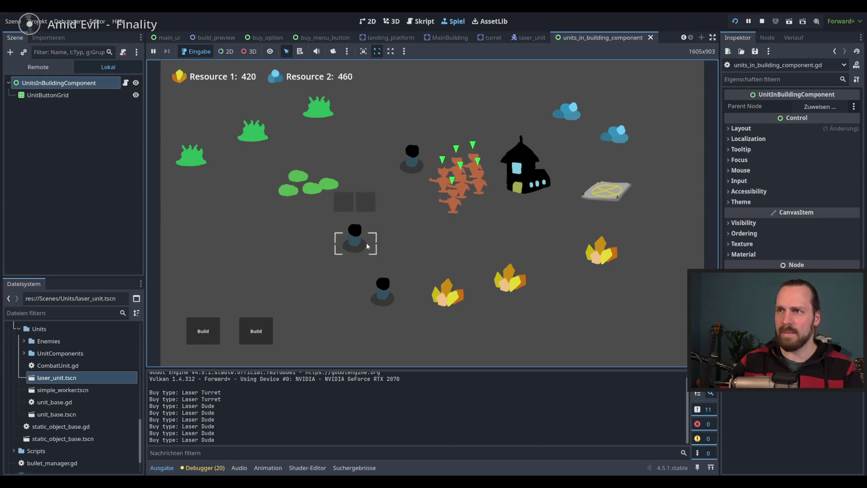
pyautogui.click(368, 224)
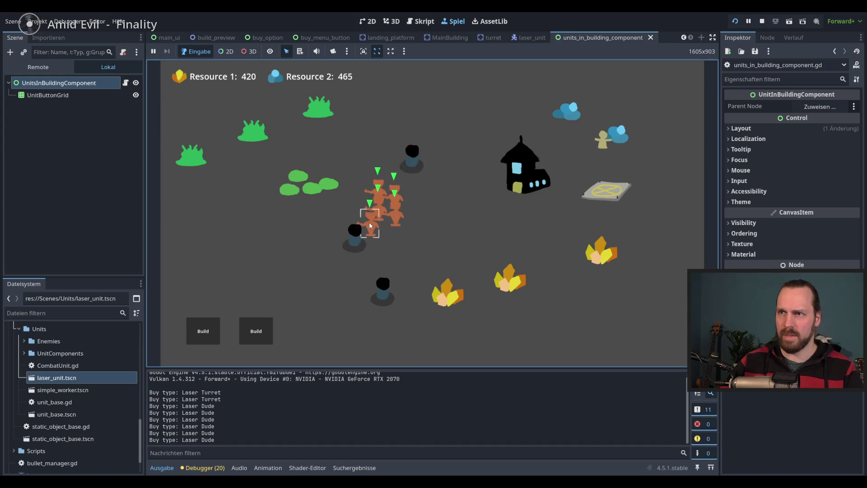
pyautogui.click(363, 240)
pyautogui.click(412, 161)
pyautogui.click(346, 255)
pyautogui.moveTo(301, 286)
pyautogui.mouseDown()
pyautogui.moveTo(426, 184)
pyautogui.moveTo(421, 203)
pyautogui.mouseUp()
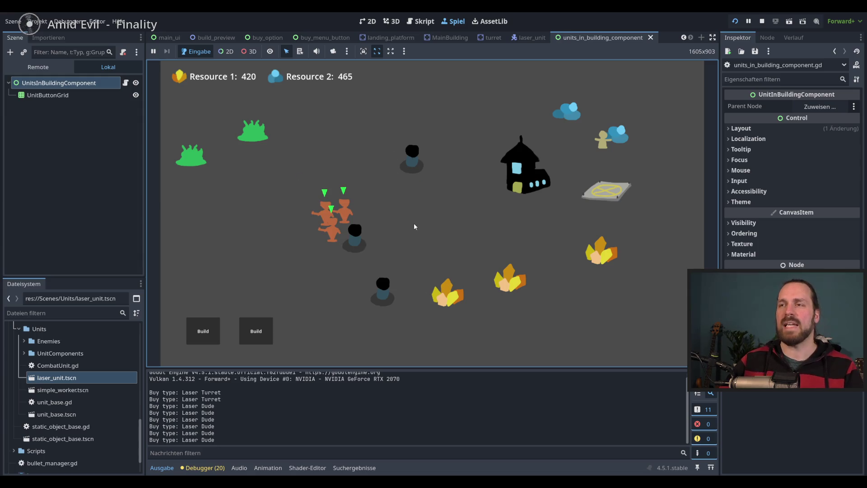
pyautogui.click(359, 244)
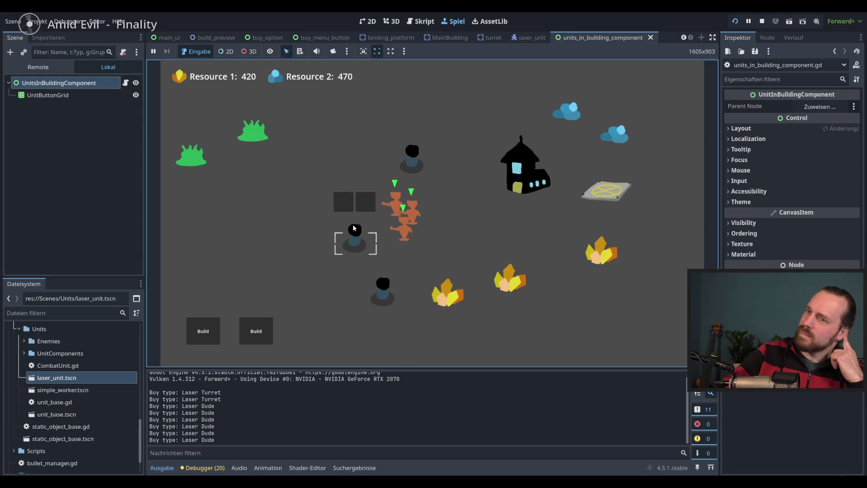
pyautogui.click(365, 259)
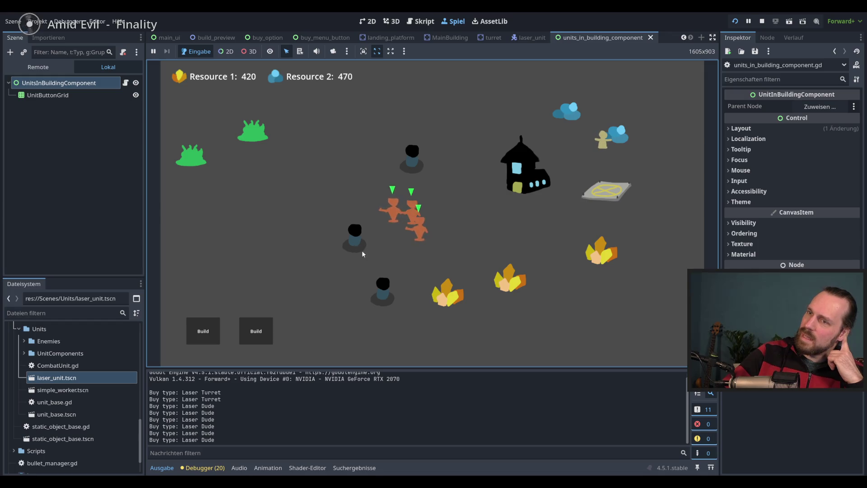
pyautogui.moveTo(416, 167)
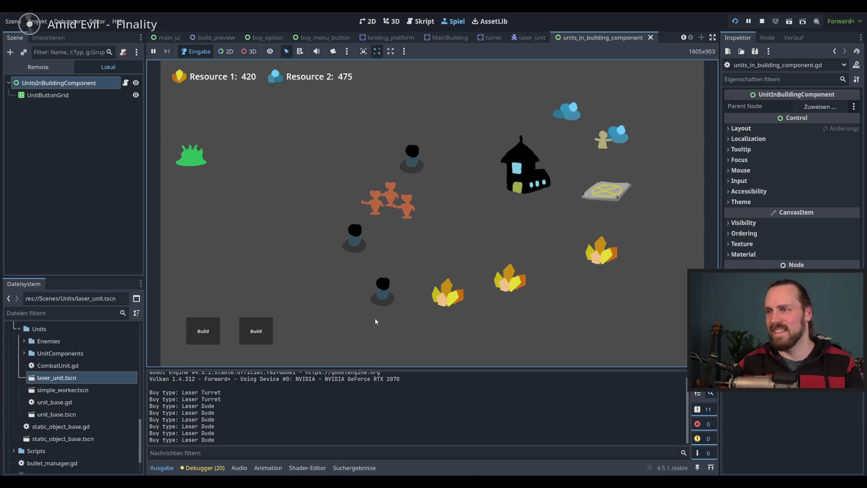
# - Buy three Workers, then select and deselect the upper laser turret to check its slots
pyautogui.moveTo(256, 331)
pyautogui.click(262, 292)
pyautogui.click(262, 245)
pyautogui.click(262, 245)
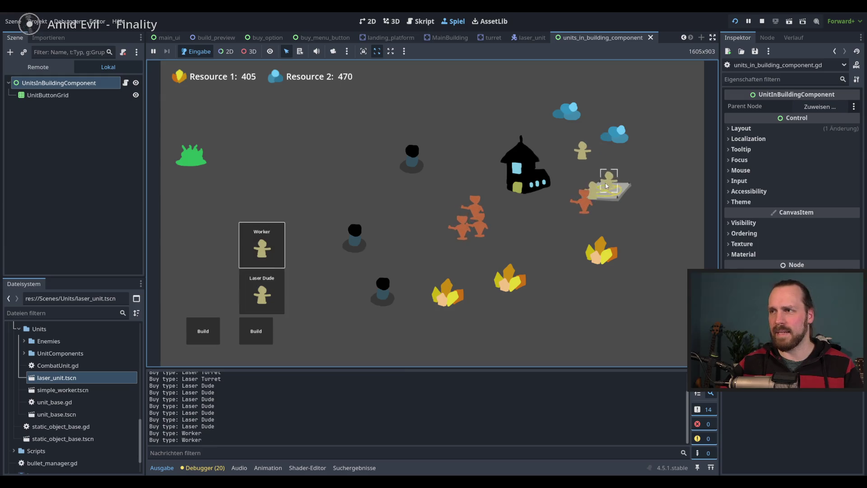
pyautogui.click(601, 178)
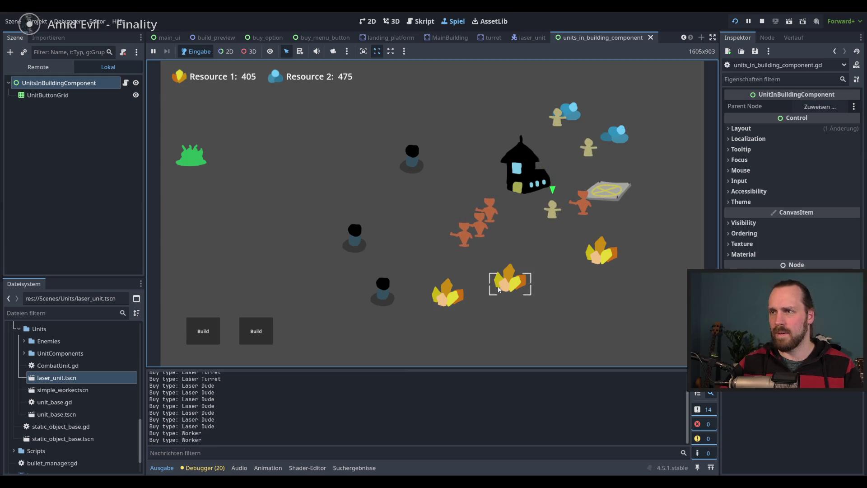
pyautogui.click(255, 330)
pyautogui.click(262, 245)
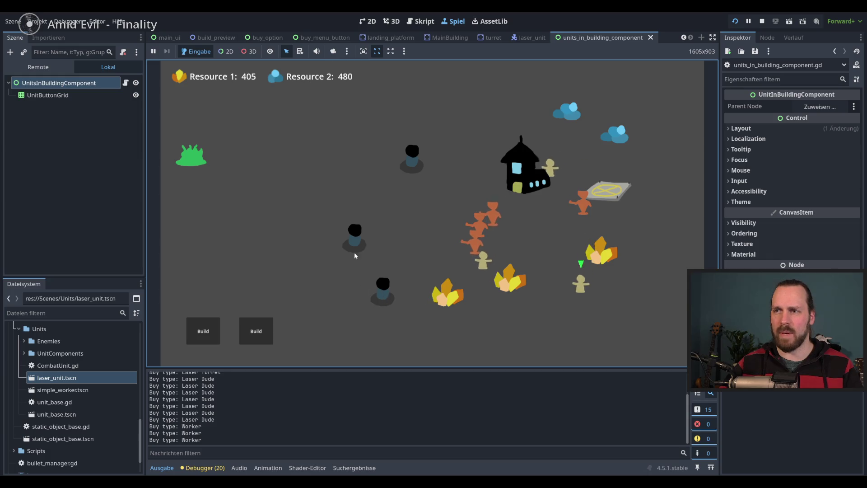
pyautogui.click(355, 239)
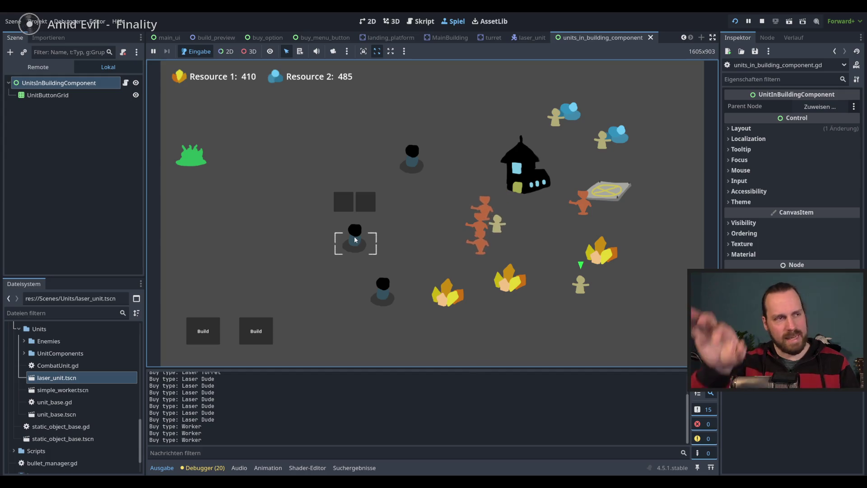
pyautogui.click(440, 226)
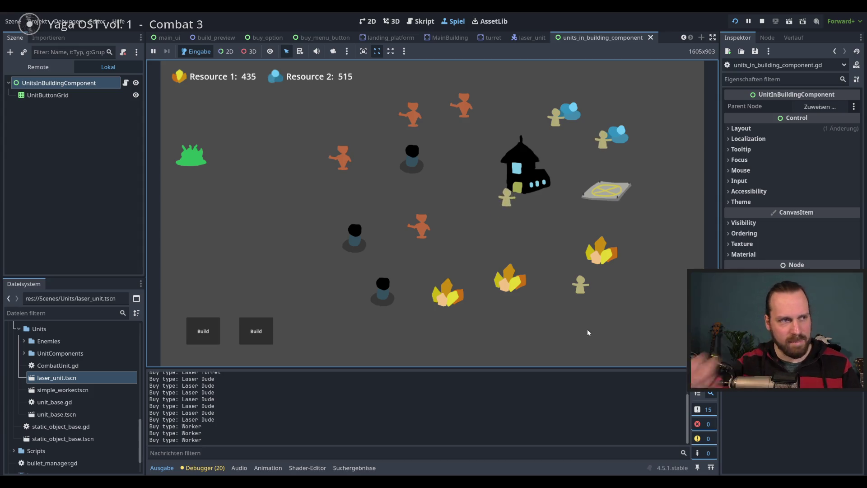
# - Send the right-hand worker to gather the crystal
pyautogui.moveTo(562, 267); pyautogui.dragTo(615, 313)
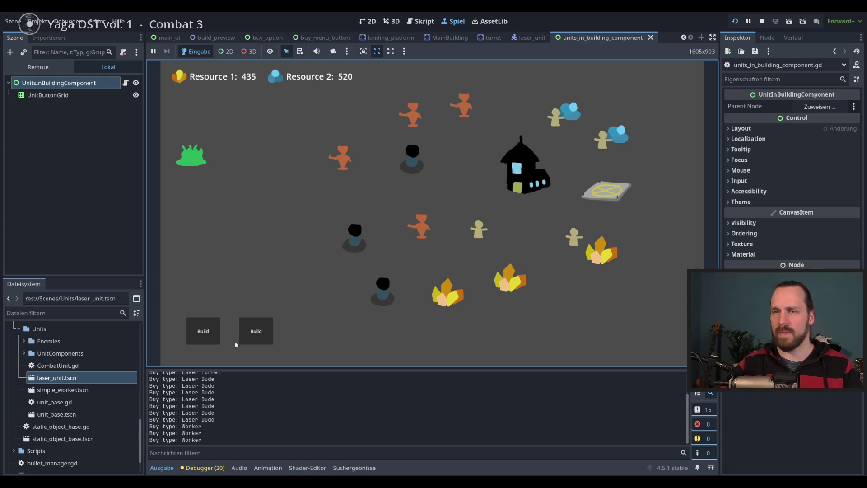
pyautogui.click(257, 331)
pyautogui.click(509, 278)
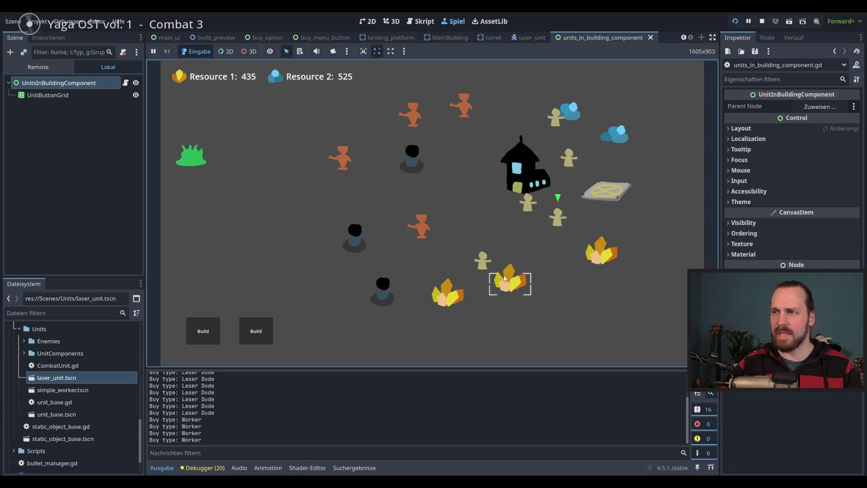
pyautogui.click(450, 304)
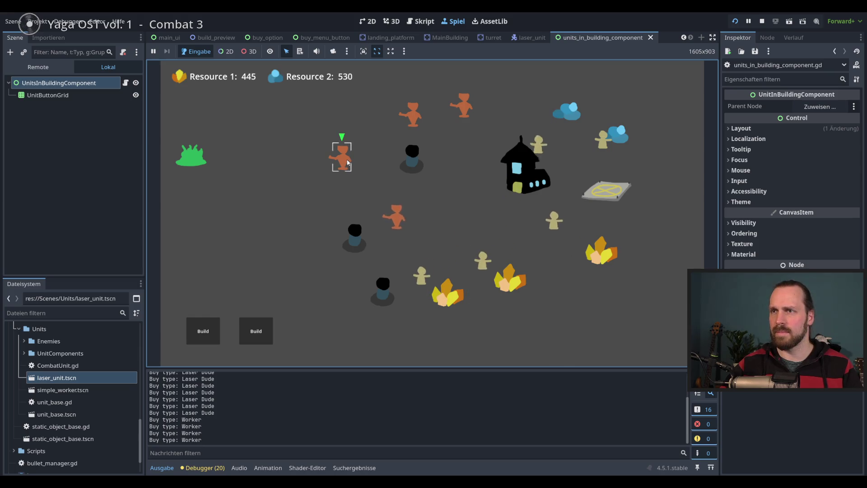
# - Select all Laser Dudes and order them to attack the green slime
pyautogui.doubleClick(327, 169)
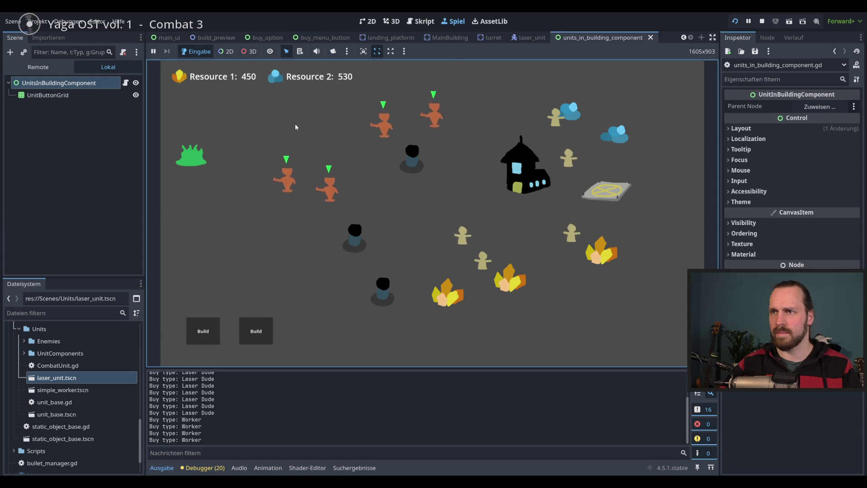
pyautogui.click(276, 233)
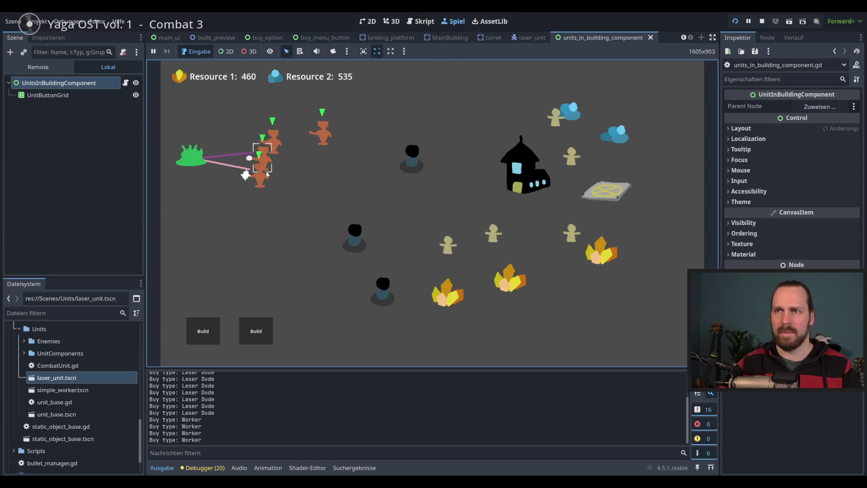
pyautogui.doubleClick(230, 190)
pyautogui.rightClick(309, 275)
pyautogui.rightClick(191, 155)
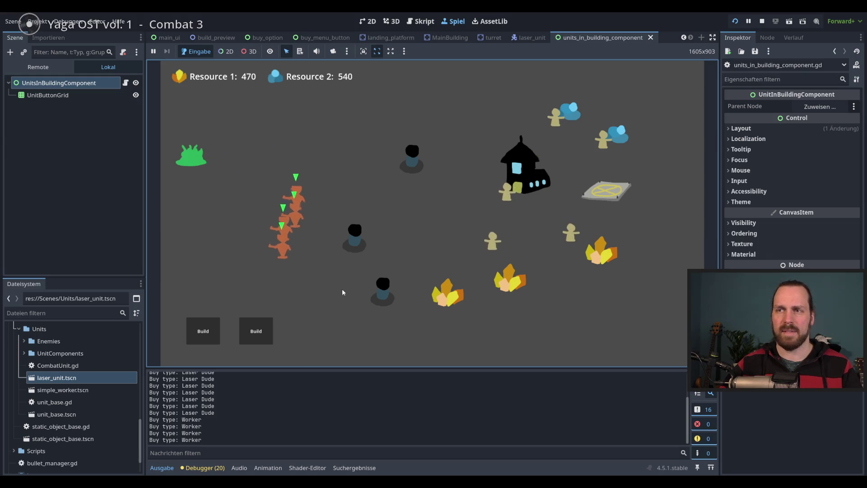
pyautogui.click(272, 275)
pyautogui.doubleClick(258, 185)
pyautogui.rightClick(355, 235)
# - Check the black turrets' slots and regroup the Laser Dudes near the black turret
pyautogui.click(406, 248)
pyautogui.click(413, 159)
pyautogui.click(384, 288)
pyautogui.moveTo(383, 282)
pyautogui.mouseDown()
pyautogui.moveTo(300, 223)
pyautogui.moveTo(301, 211)
pyautogui.mouseUp()
pyautogui.rightClick(302, 140)
pyautogui.click(575, 301)
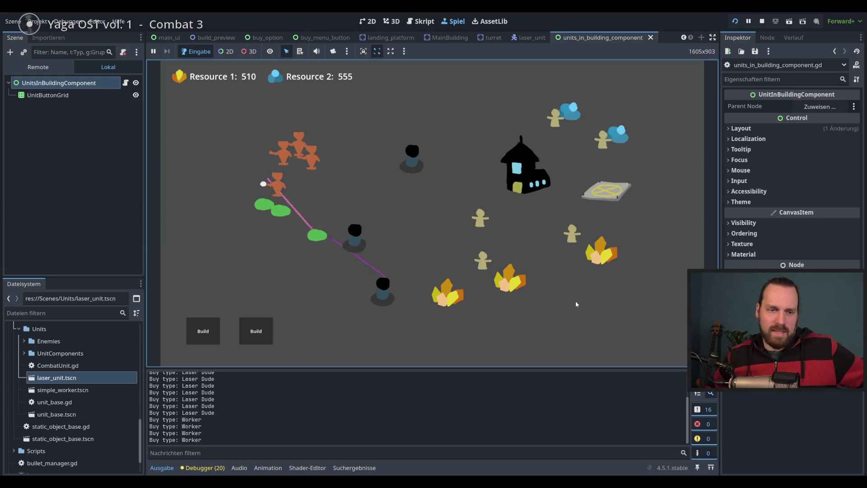
pyautogui.moveTo(214, 123)
pyautogui.mouseDown()
pyautogui.moveTo(255, 164)
pyautogui.moveTo(335, 199)
pyautogui.mouseUp()
pyautogui.rightClick(369, 198)
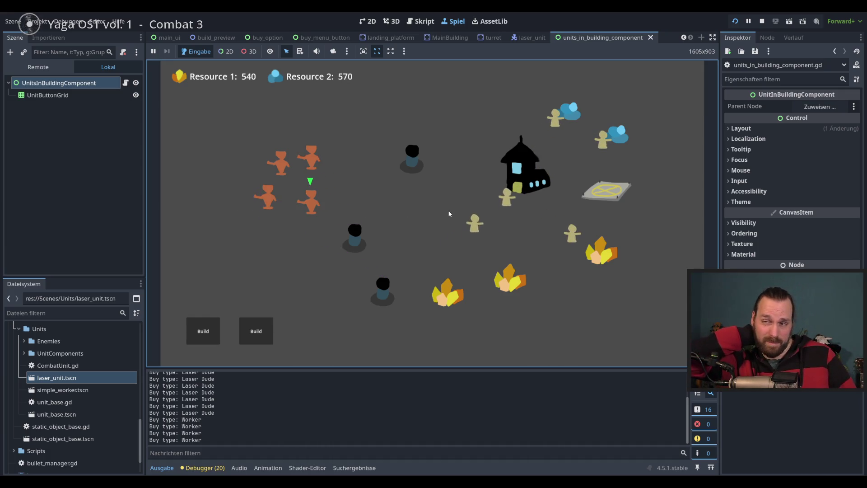
# - Select and deselect the dark turrets to confirm two unit slots, then stop the game
pyautogui.click(357, 230)
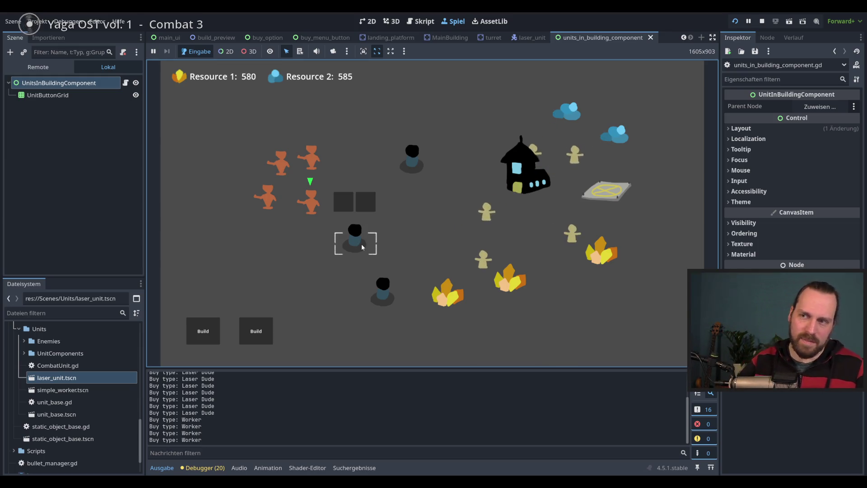
pyautogui.click(413, 185)
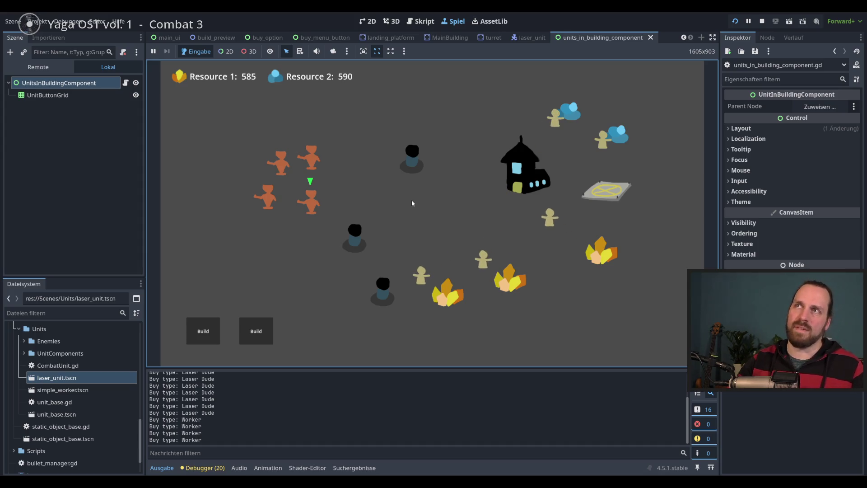
pyautogui.click(345, 246)
pyautogui.click(365, 283)
pyautogui.click(354, 243)
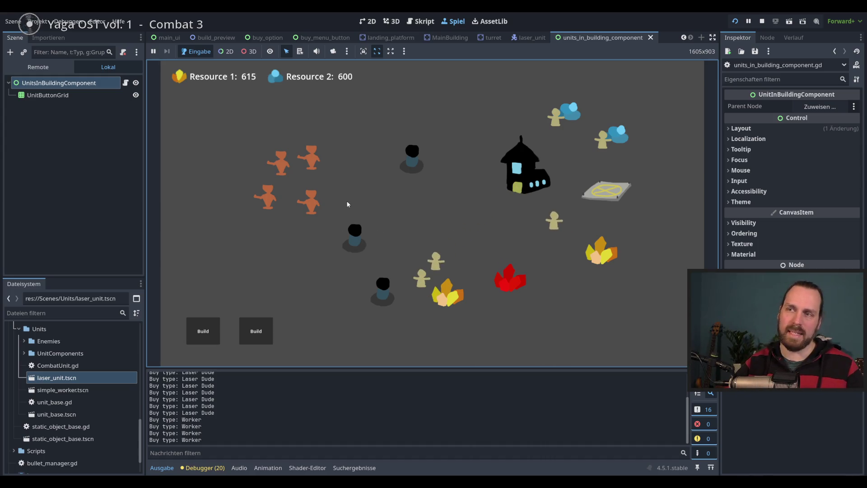
pyautogui.click(446, 240)
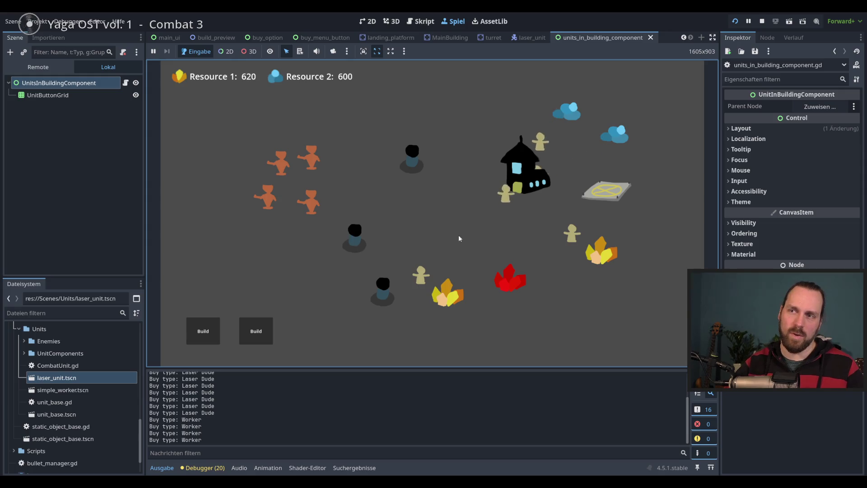
pyautogui.press('F8')
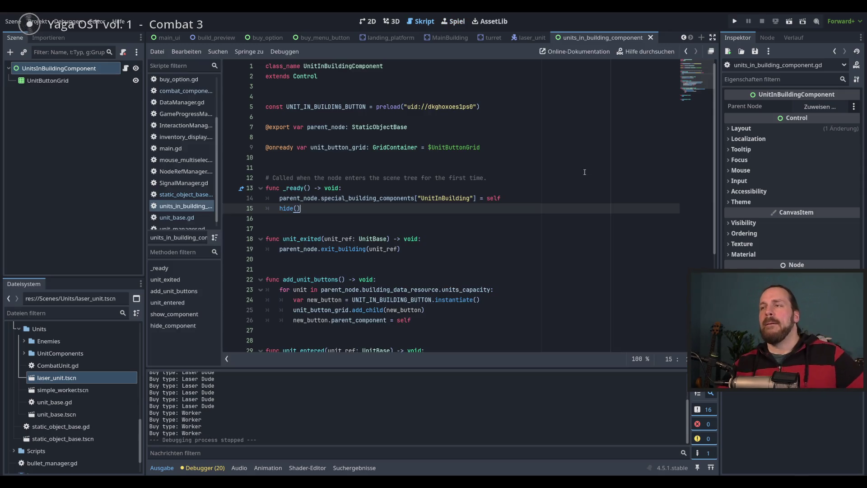
# - Review the show/hide code in units_in_building_component.gd and static_object_base.gd, then relaunch with F5
pyautogui.click(700, 97)
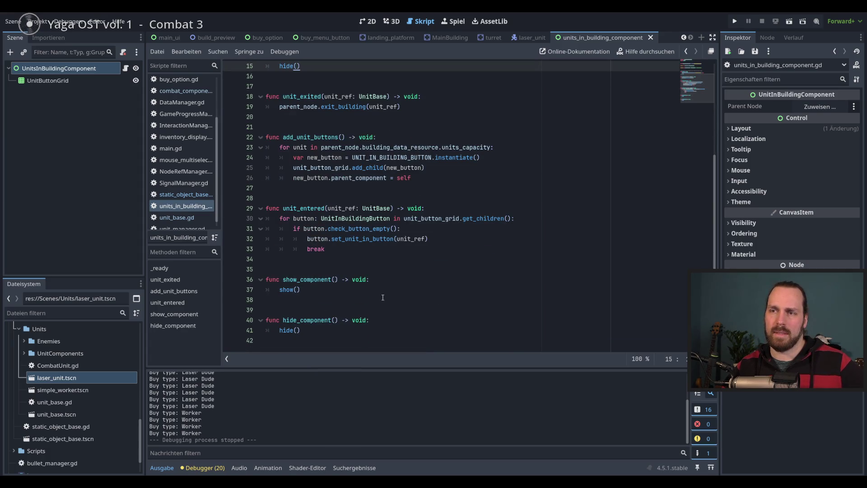
pyautogui.click(185, 202)
pyautogui.scroll(-5, 697, 146)
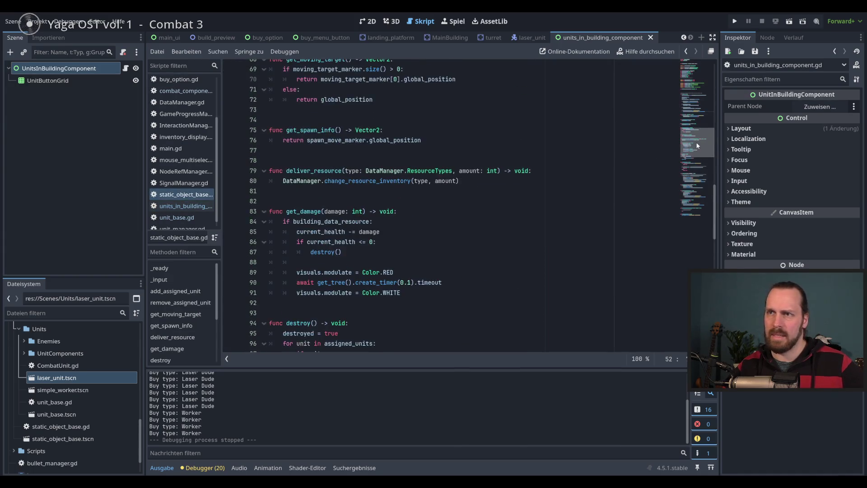
pyautogui.moveTo(698, 146); pyautogui.dragTo(696, 134)
pyautogui.click(500, 195)
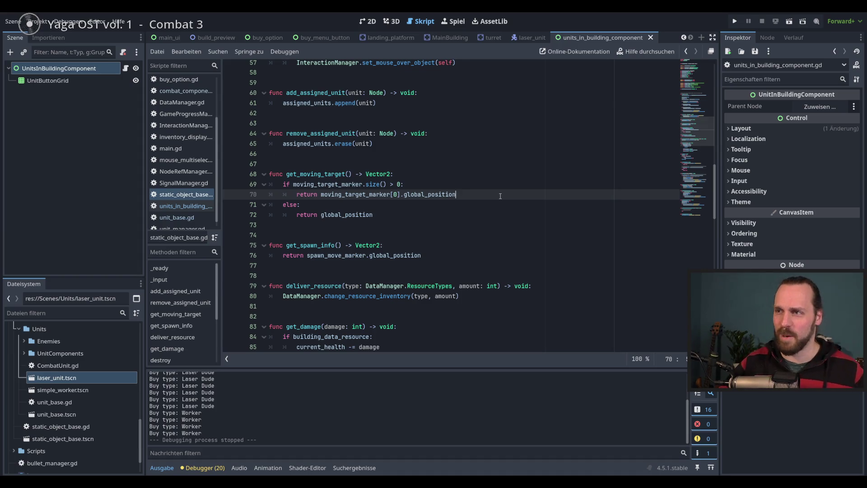
pyautogui.press('F5')
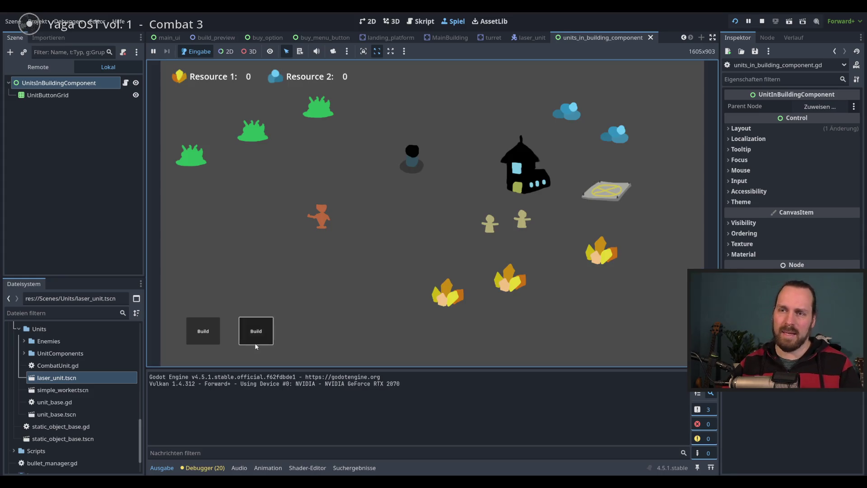
# - Buy a Worker and a Laser Dude from the unit purchase options
pyautogui.click(256, 331)
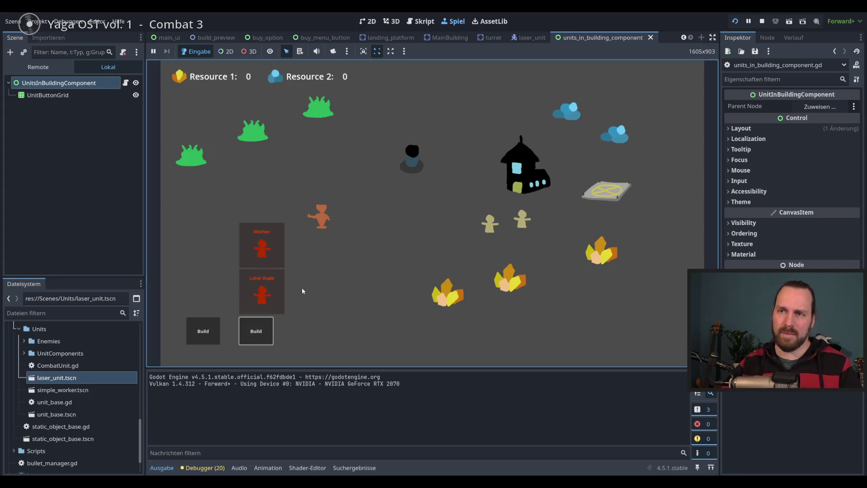
pyautogui.click(262, 246)
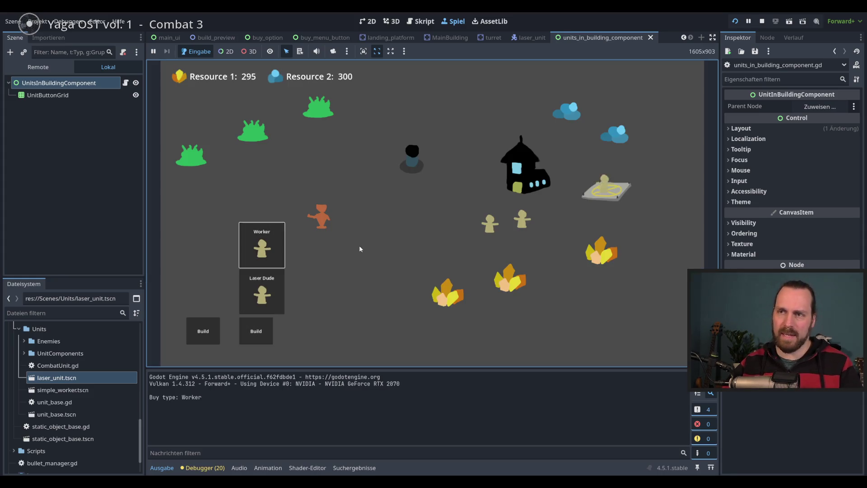
pyautogui.click(262, 291)
pyautogui.click(262, 292)
# - Buy and place Landing Platforms and several Laser Turrets across the map
pyautogui.click(216, 321)
pyautogui.click(213, 246)
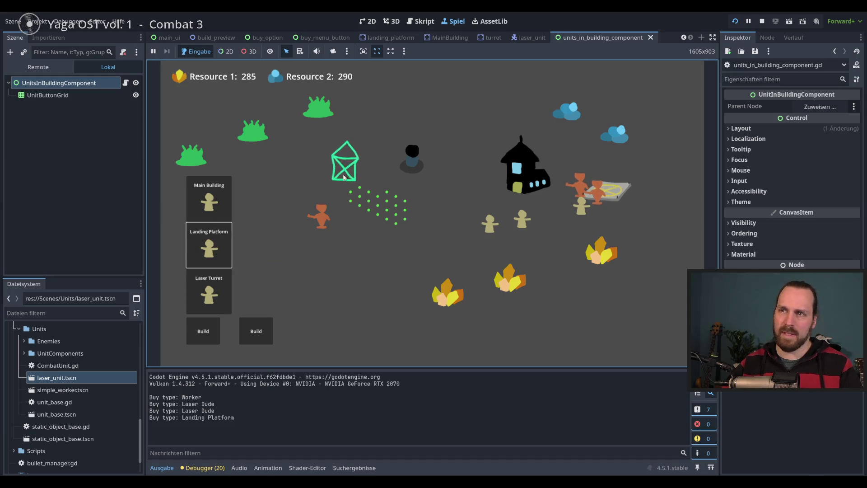
pyautogui.click(212, 291)
pyautogui.click(276, 183)
pyautogui.click(210, 292)
pyautogui.click(349, 147)
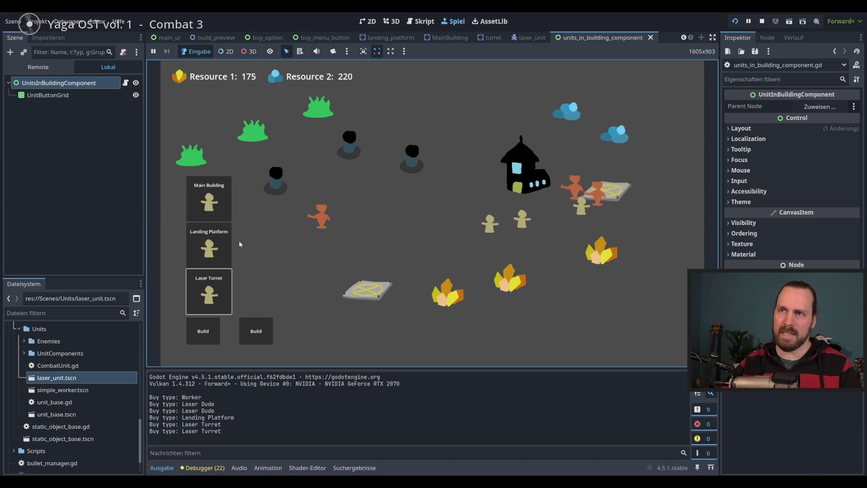
pyautogui.click(213, 246)
pyautogui.click(467, 126)
pyautogui.click(209, 292)
pyautogui.click(295, 258)
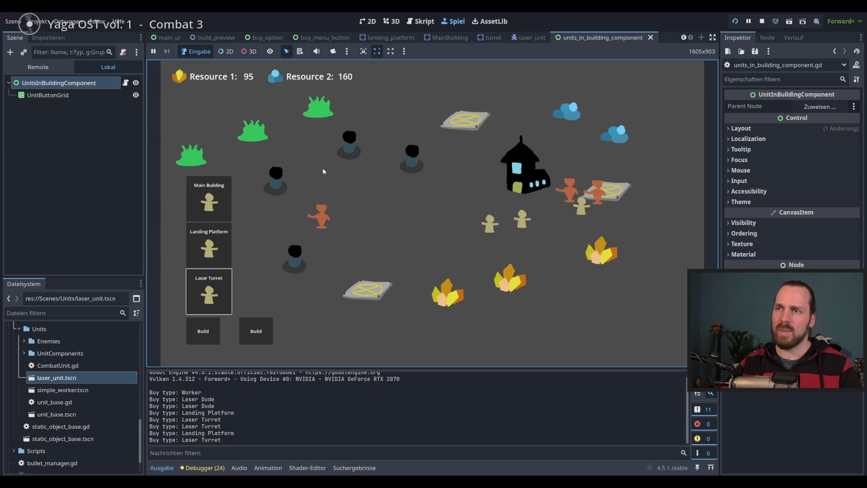
# - Move the units near the landing platform and place another Laser Turret at the lower left
pyautogui.click(581, 209)
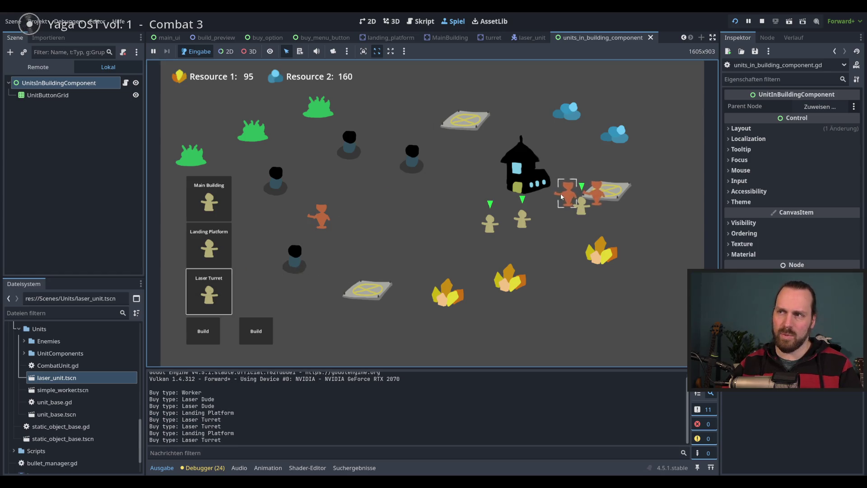
pyautogui.rightClick(552, 234)
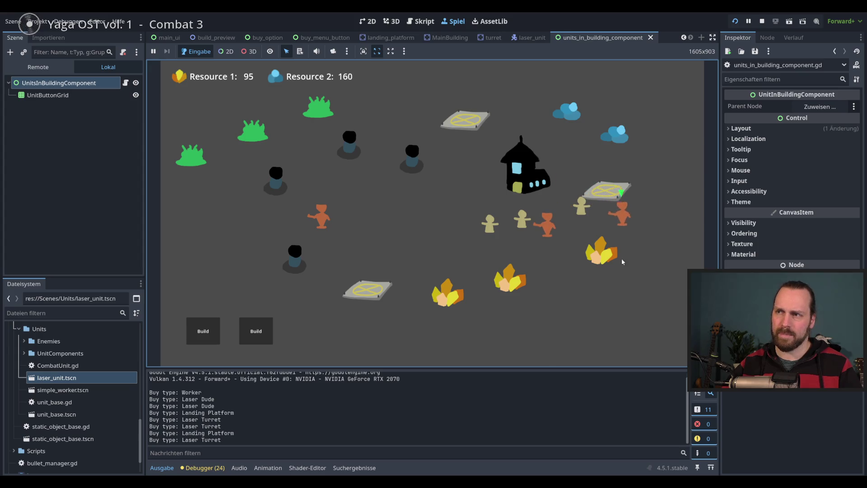
pyautogui.click(203, 332)
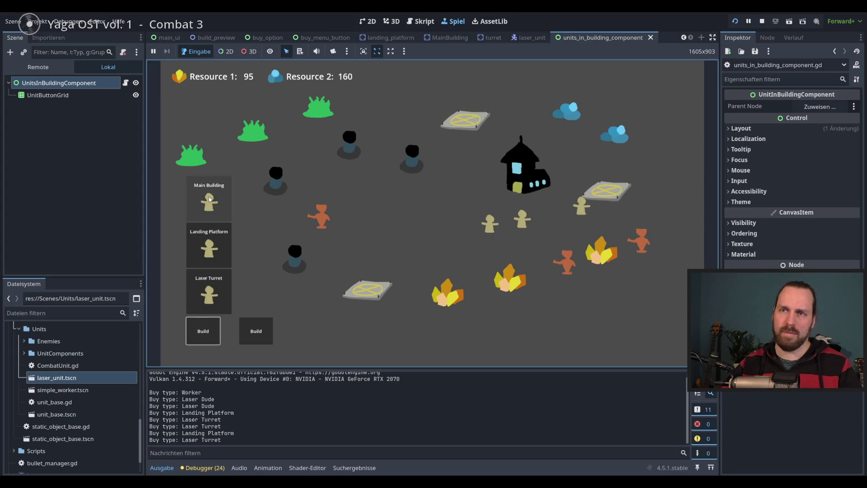
pyautogui.click(210, 294)
pyautogui.click(307, 263)
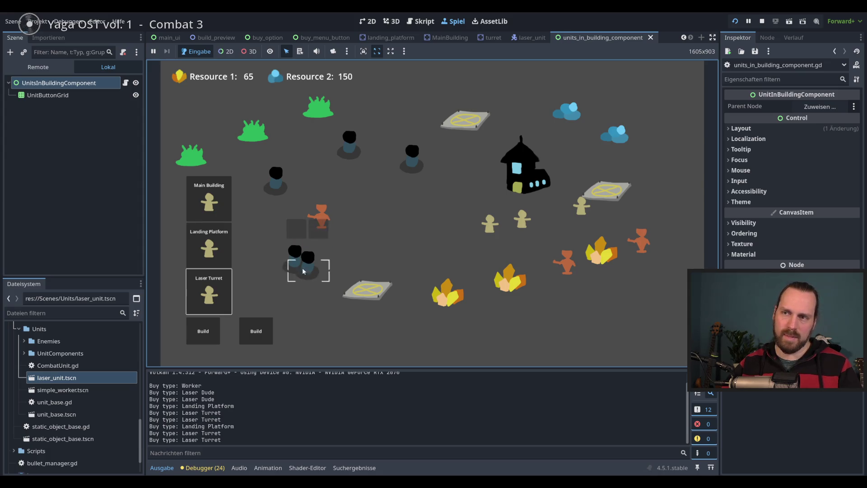
pyautogui.click(209, 293)
pyautogui.rightClick(396, 248)
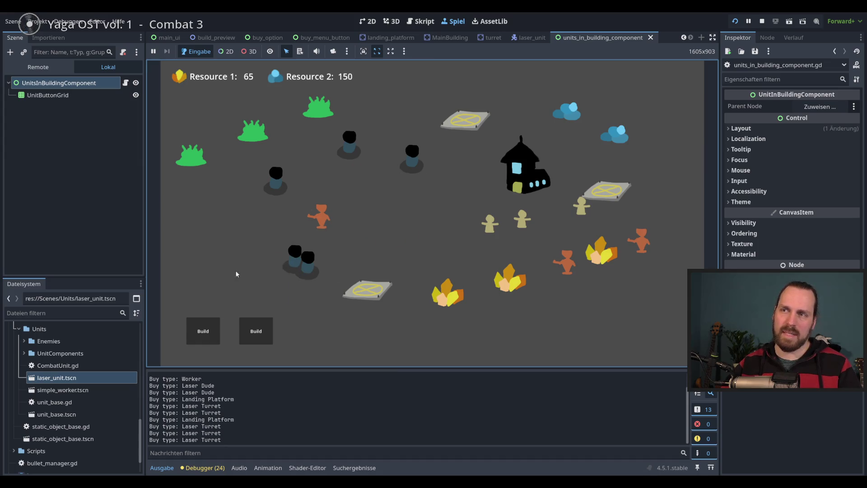
pyautogui.click(203, 331)
pyautogui.click(209, 293)
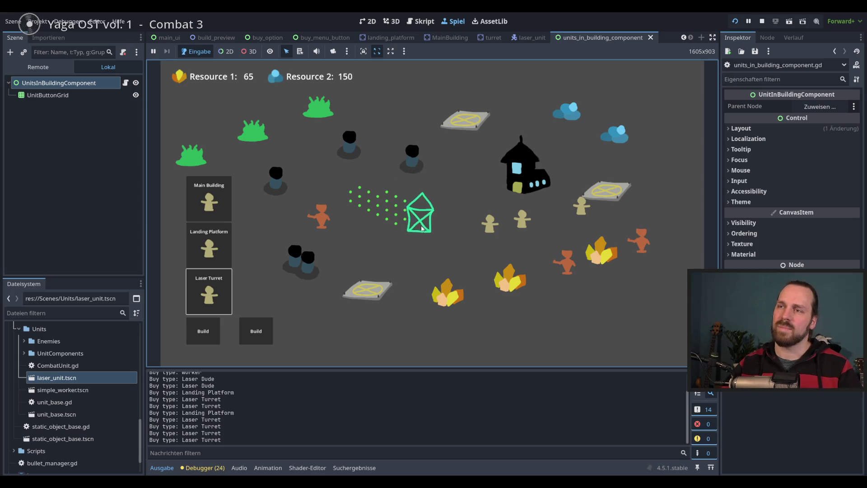
pyautogui.rightClick(412, 238)
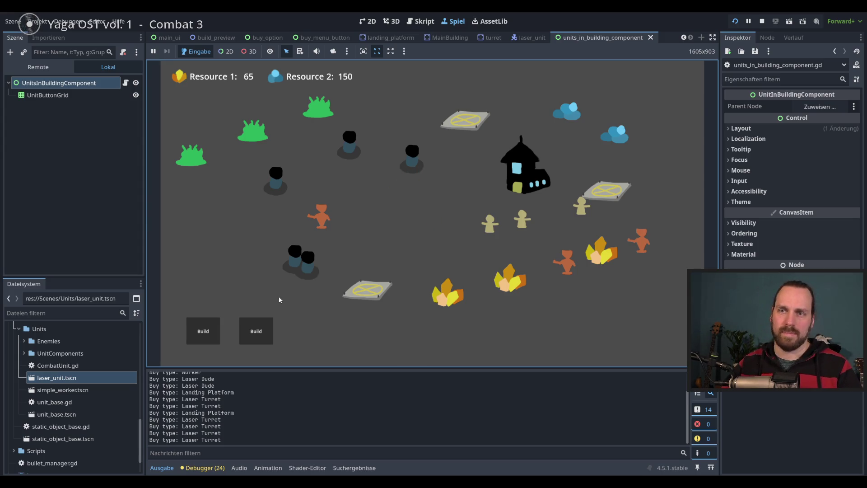
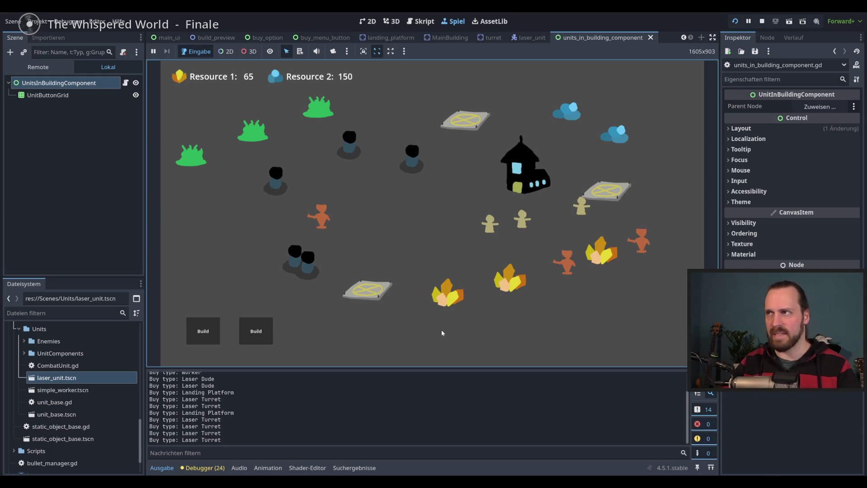
# - Stop the game and browse static_object_base.gd's code using the minimap
pyautogui.click(762, 21)
pyautogui.click(529, 224)
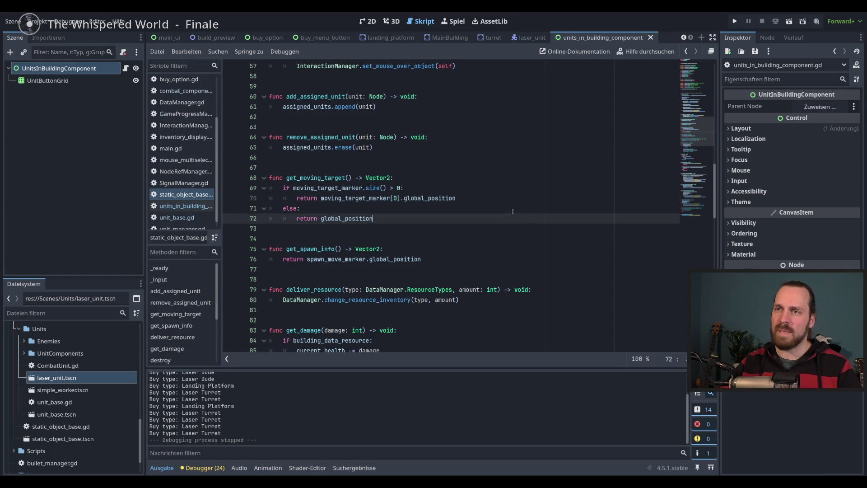
pyautogui.click(513, 211)
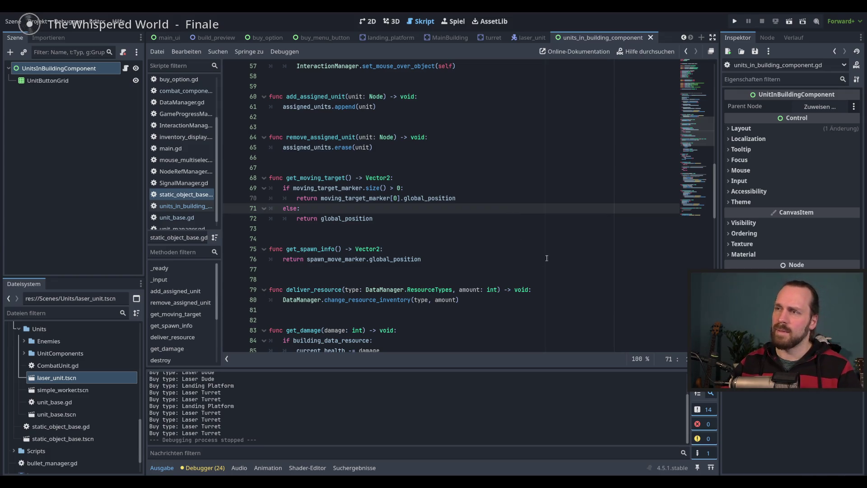
pyautogui.moveTo(689, 135)
pyautogui.mouseDown()
pyautogui.moveTo(689, 180)
pyautogui.moveTo(688, 74)
pyautogui.moveTo(685, 192)
pyautogui.moveTo(683, 172)
pyautogui.mouseUp()
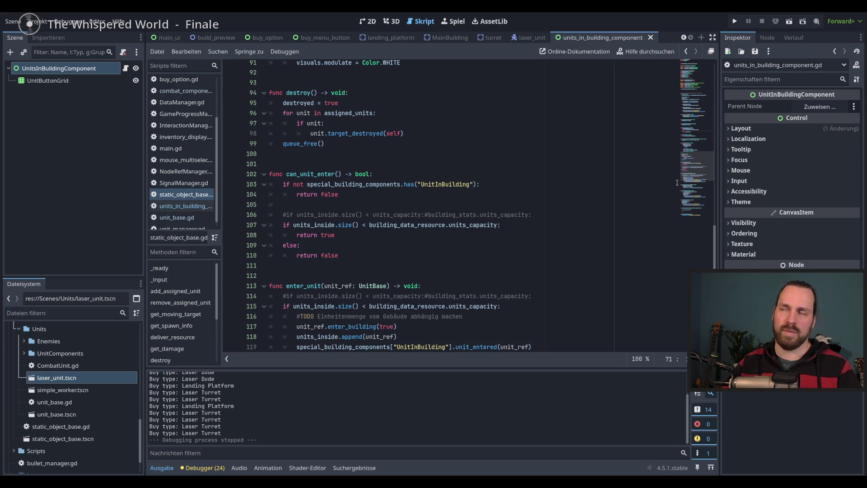
# - Comment out the UnitInBuilding hide calls (lines 143–144) in _on_button_mouse_exited
pyautogui.scroll(-4, 607, 203)
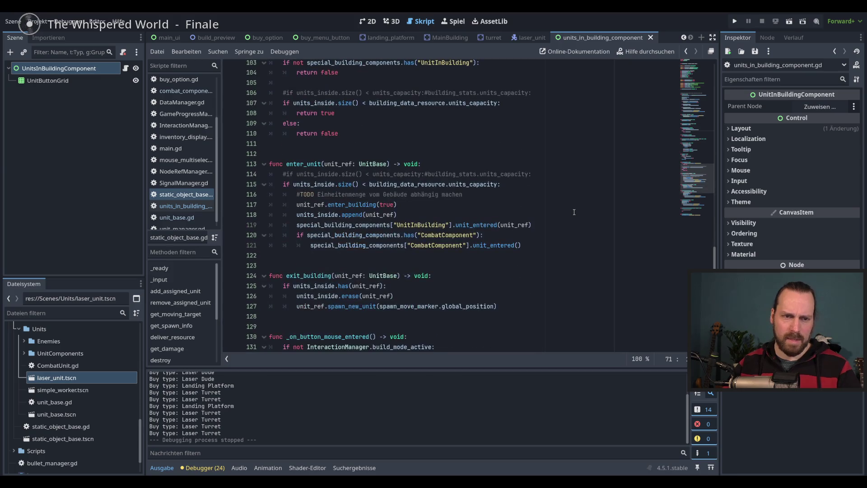
pyautogui.scroll(-8, 701, 199)
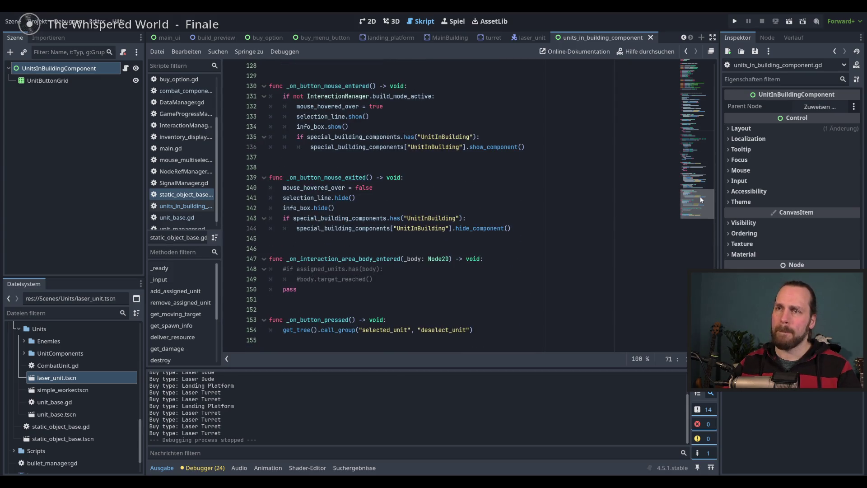
pyautogui.scroll(3, 698, 193)
pyautogui.scroll(-2, 699, 194)
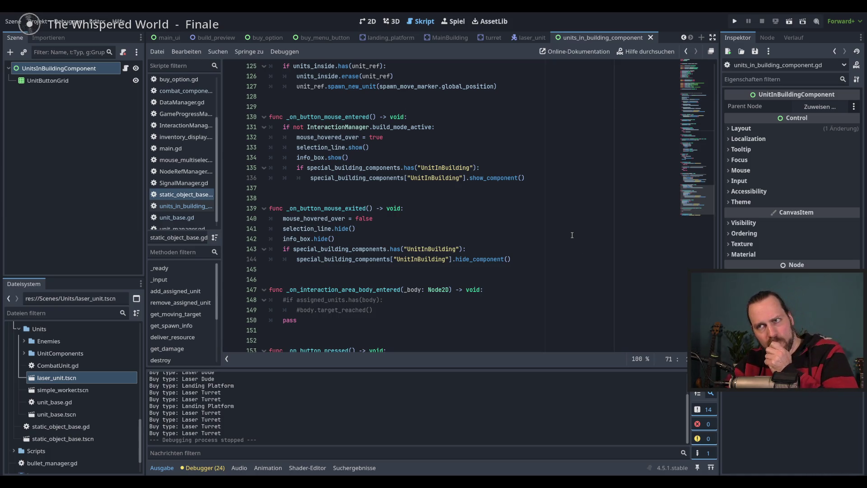
pyautogui.doubleClick(329, 209)
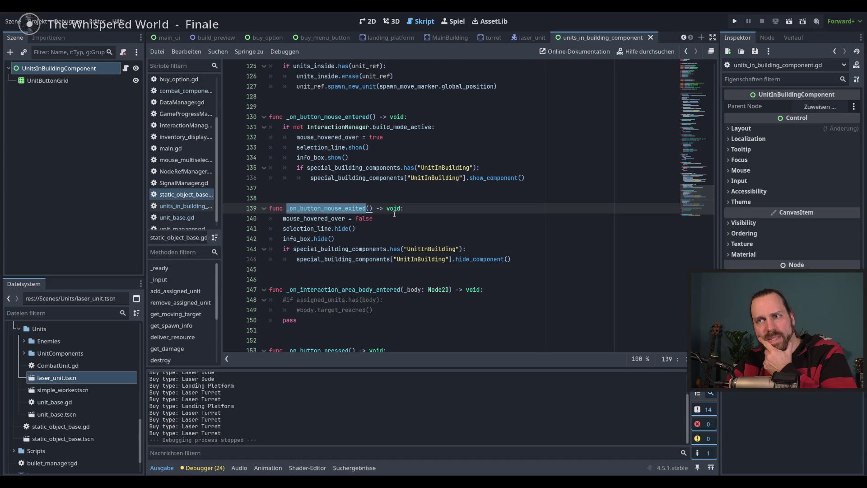
pyautogui.moveTo(354, 249); pyautogui.dragTo(356, 259)
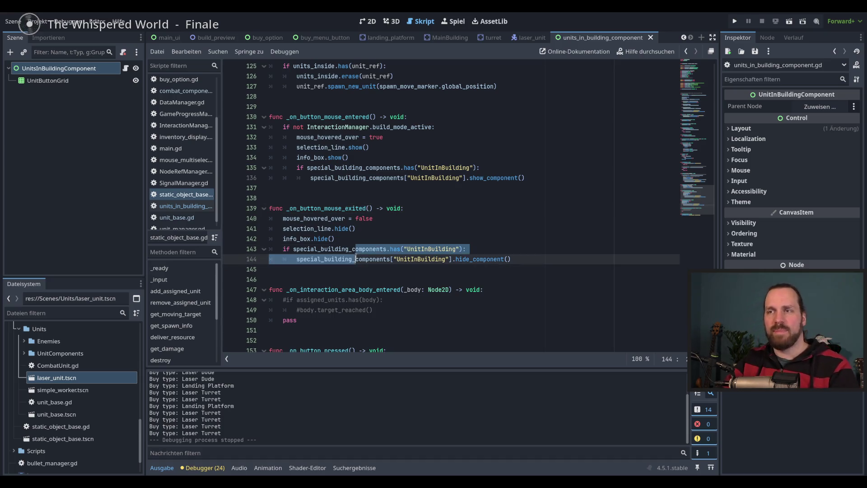
pyautogui.hotkey('ctrl', 'k')
# - Comment out the UnitInBuilding show calls (lines 135–136) and run the game
pyautogui.moveTo(350, 168); pyautogui.dragTo(350, 178)
pyautogui.hotkey('ctrl', 'k')
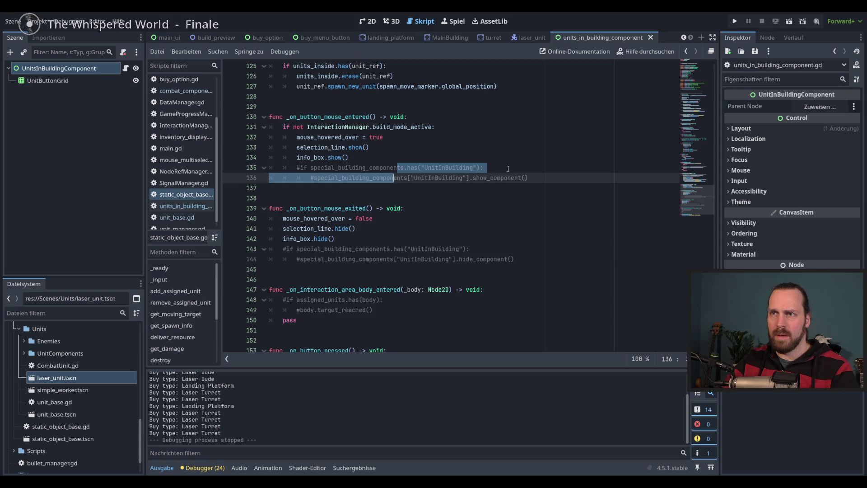
pyautogui.click(521, 173)
pyautogui.press('F5')
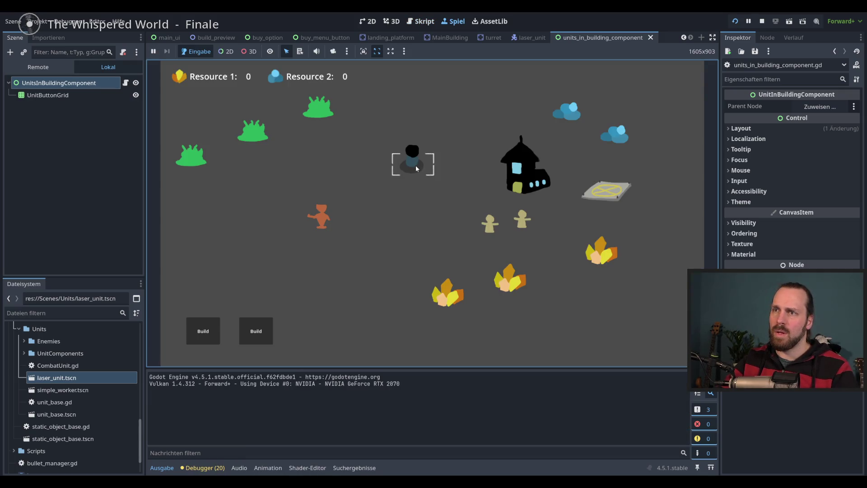
# - Stop the game, comment out info_box.show() and info_box.hide() on lines 134 and 142, and rerun
pyautogui.press('F8')
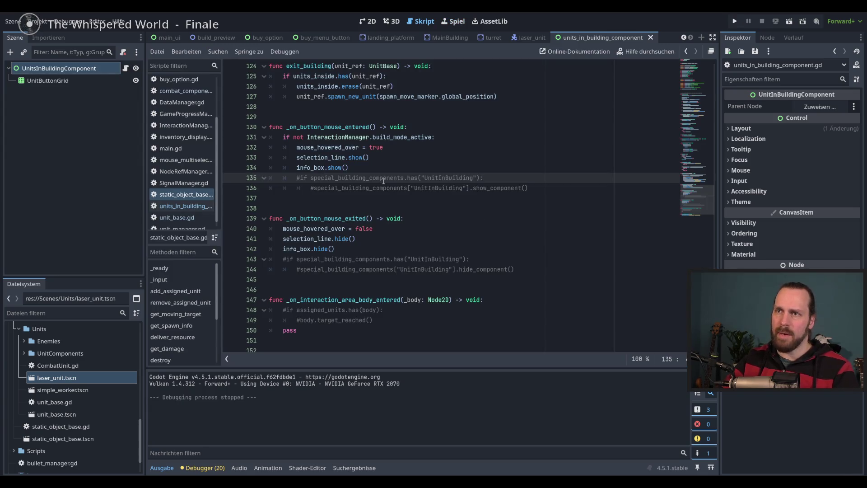
pyautogui.click(344, 168)
pyautogui.hotkey('ctrl', 'k')
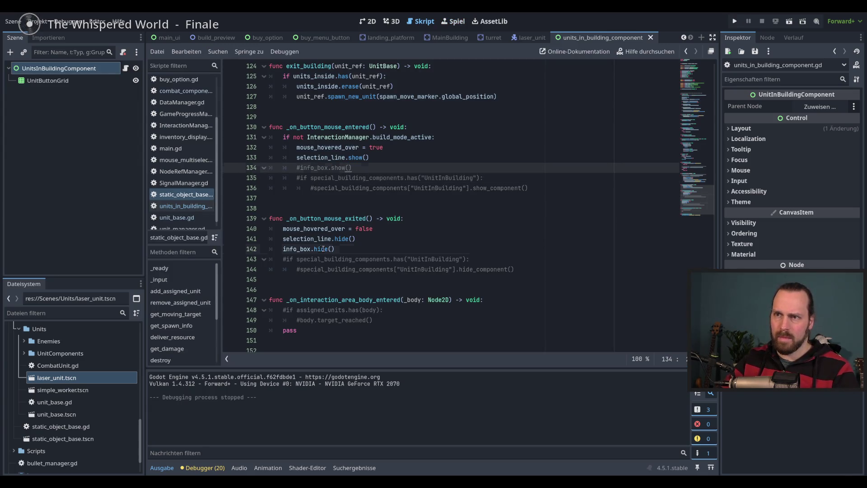
pyautogui.click(324, 249)
pyautogui.hotkey('ctrl', 'k')
pyautogui.click(376, 244)
pyautogui.press('F5')
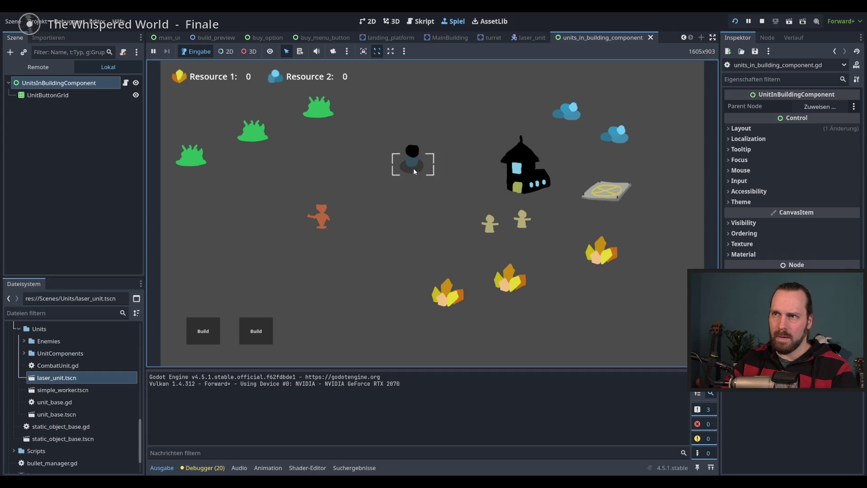
# - Stop the game and uncomment lines 134–136 and 142–144 in the hover handlers
pyautogui.press('F8')
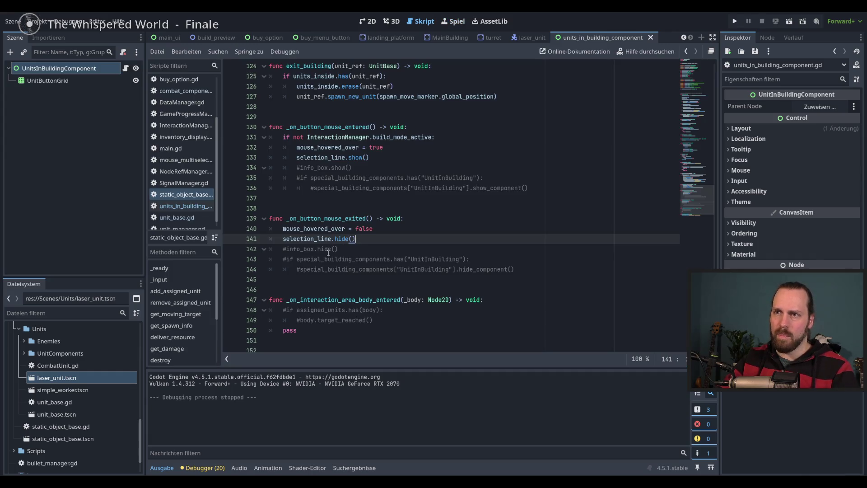
pyautogui.click(330, 250)
pyautogui.moveTo(342, 168); pyautogui.dragTo(342, 187)
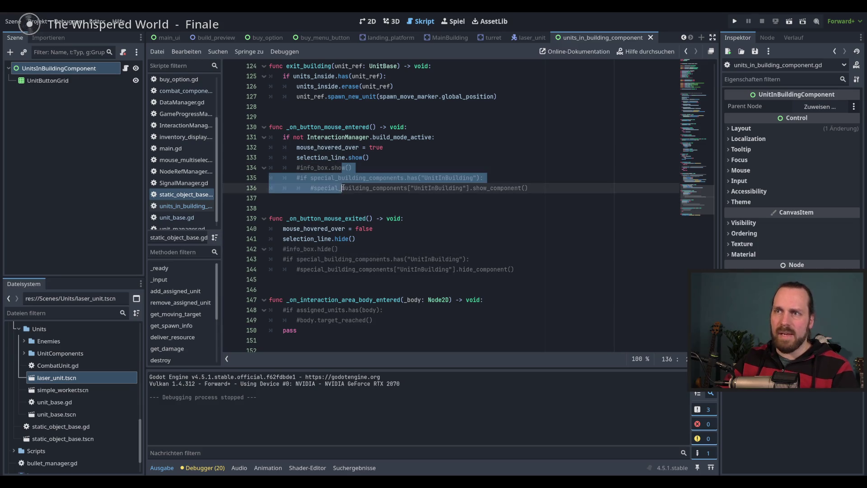
pyautogui.hotkey('ctrl', 'k')
pyautogui.moveTo(335, 249); pyautogui.dragTo(332, 269)
pyautogui.hotkey('ctrl', 'k')
pyautogui.click(390, 253)
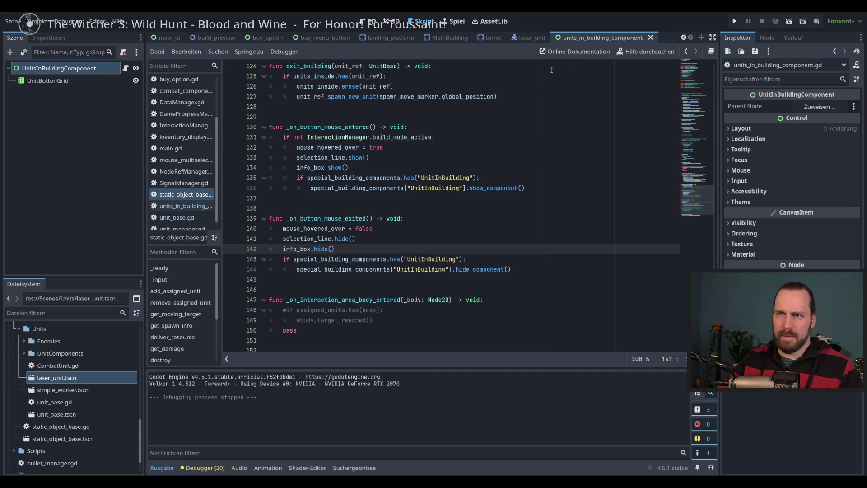
# - Comment out the info_box.show() and info_box.hide() lines again and run the game
pyautogui.click(321, 168)
pyautogui.hotkey('ctrl', 'k')
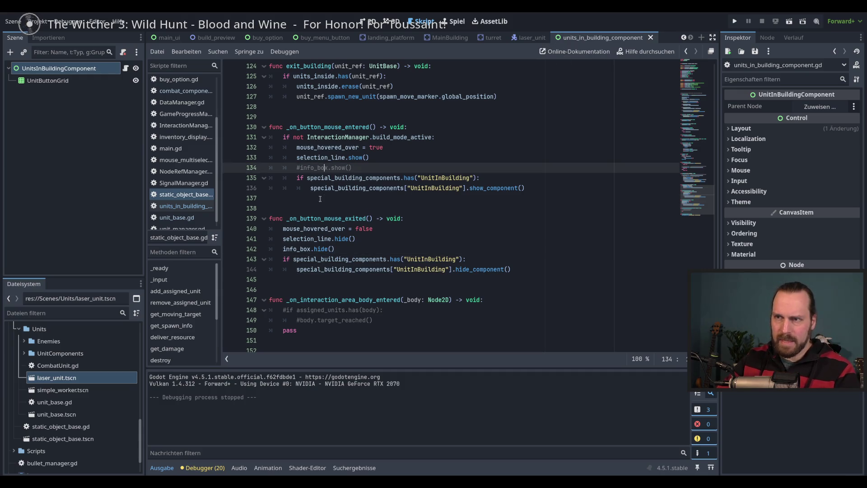
pyautogui.click(305, 250)
pyautogui.hotkey('ctrl', 'k')
pyautogui.press('F5')
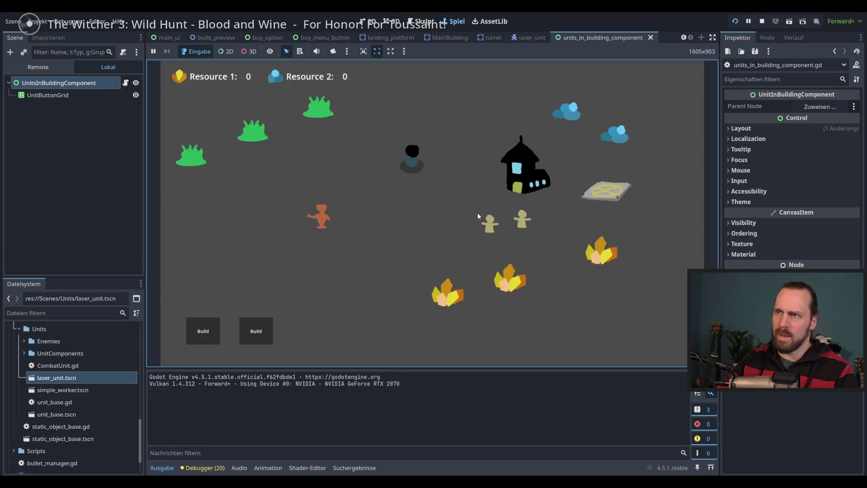
# - Repeatedly select the dark unit in the game to test its menu
pyautogui.click(417, 169)
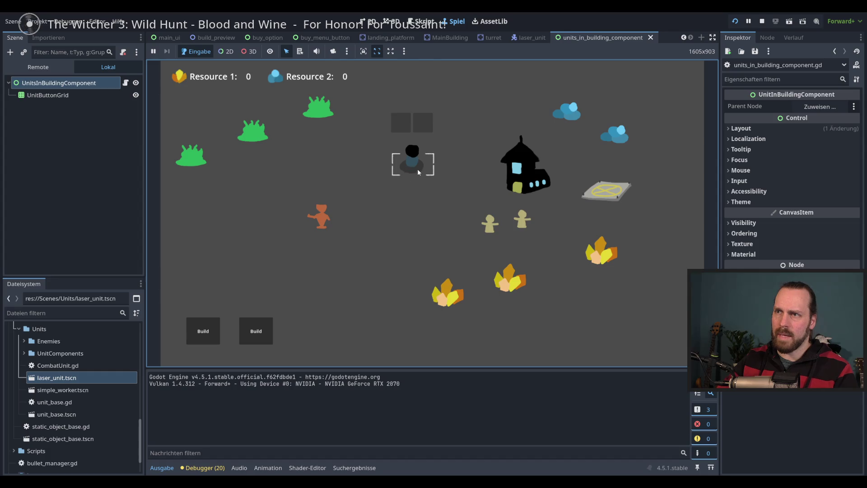
pyautogui.click(415, 168)
pyautogui.click(415, 169)
pyautogui.click(416, 168)
pyautogui.click(417, 168)
# - Stop the game and uncomment both info_box show and hide lines
pyautogui.press('F8')
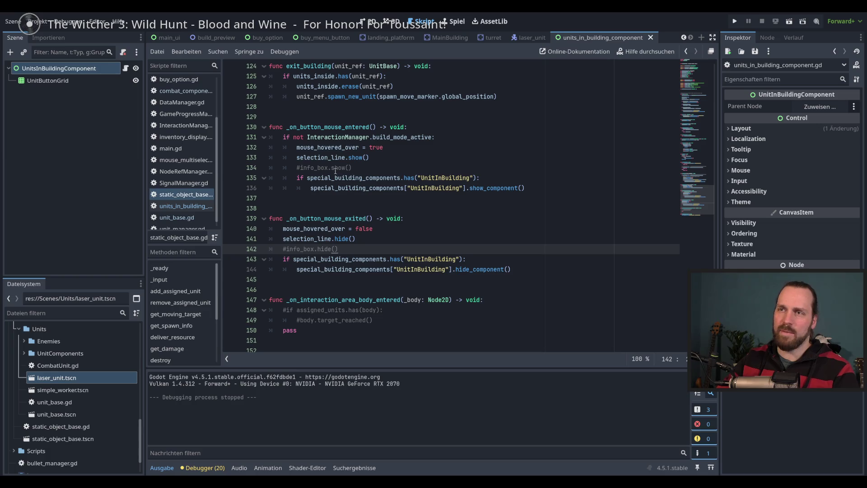
pyautogui.click(336, 168)
pyautogui.hotkey('ctrl', 'k')
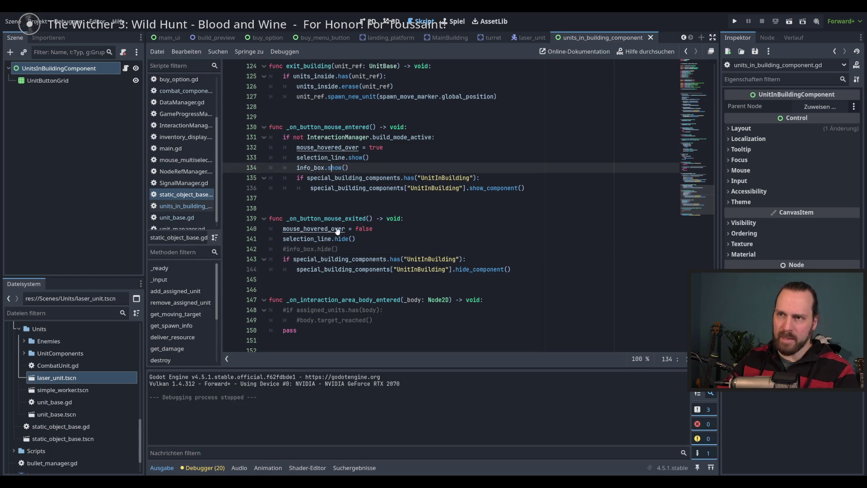
pyautogui.click(370, 248)
pyautogui.hotkey('ctrl', 'k')
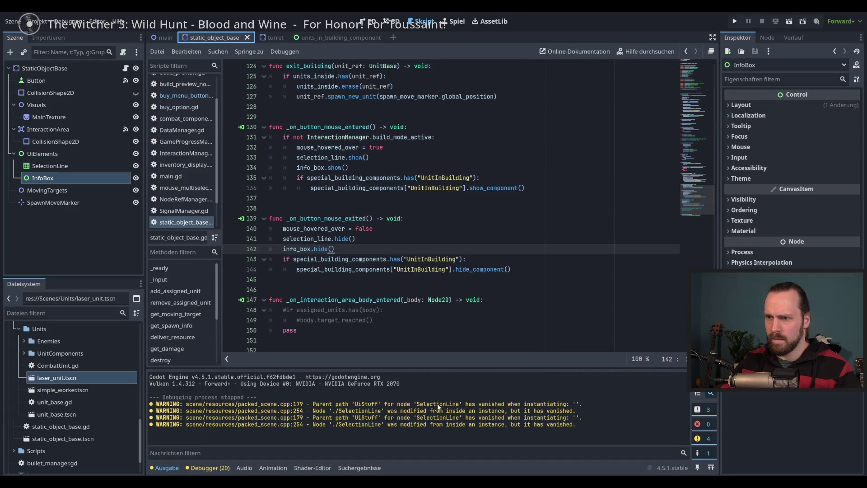
# - Inspect the SelectionLine warnings in the output, then run and stop the game
pyautogui.moveTo(390, 404); pyautogui.dragTo(528, 413)
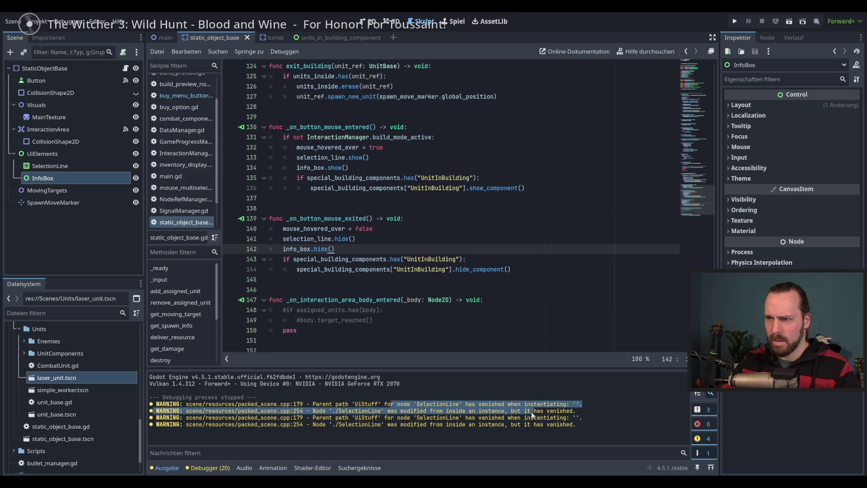
pyautogui.click(508, 425)
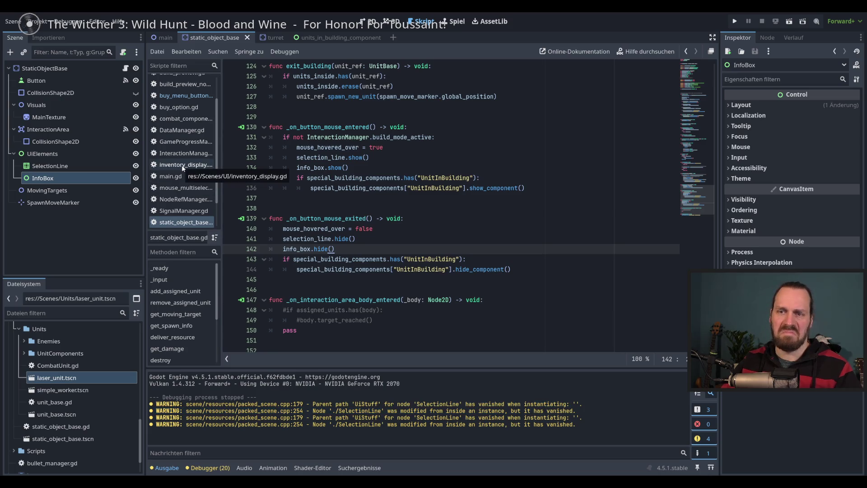
pyautogui.press('F5')
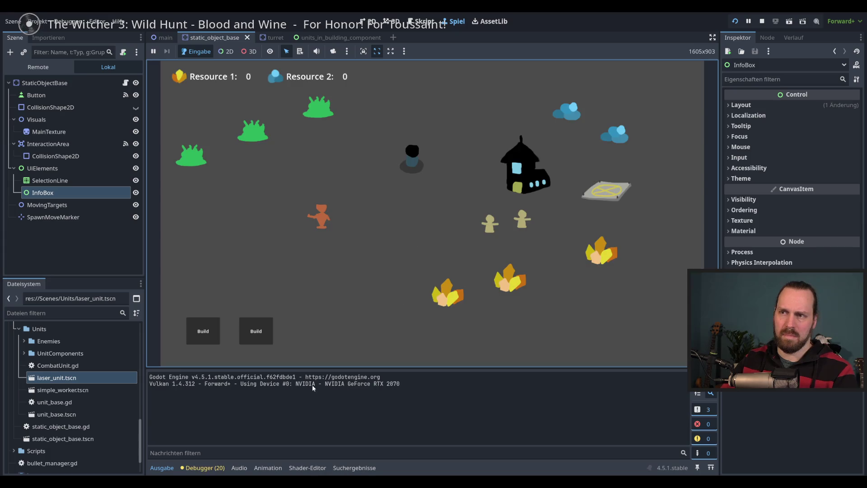
pyautogui.press('F8')
# - Review the SelectionLine warnings in the debugger's Errors list, then show the scene in 2D view
pyautogui.click(202, 467)
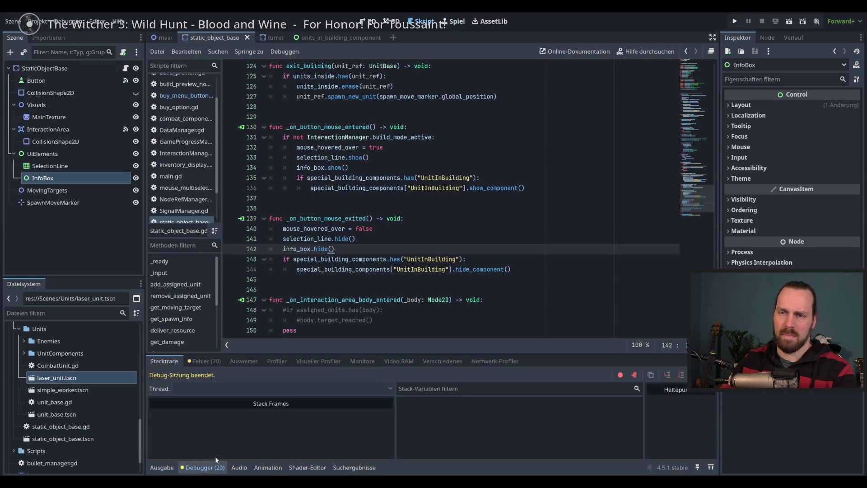
pyautogui.click(204, 361)
pyautogui.click(254, 393)
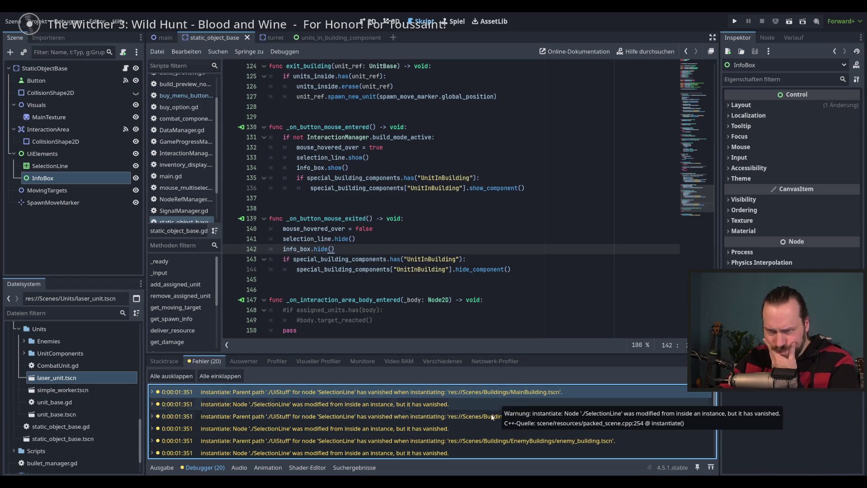
pyautogui.moveTo(386, 429)
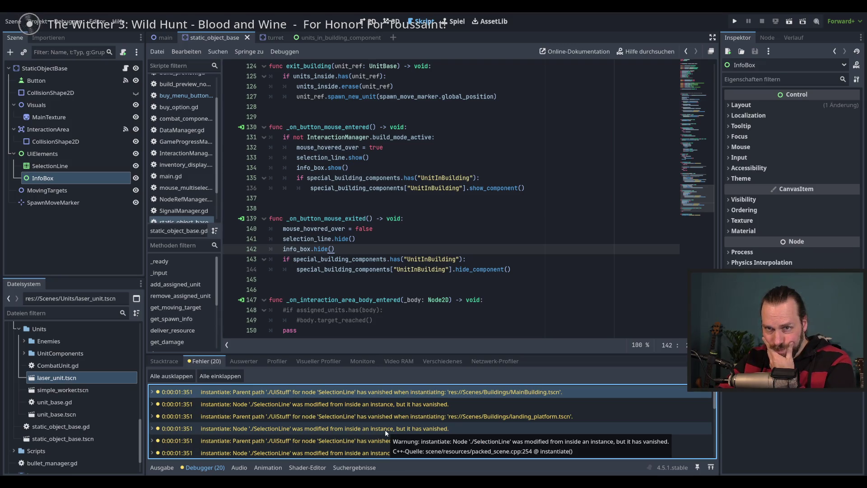
pyautogui.scroll(-3, 385, 429)
pyautogui.scroll(-3, 414, 414)
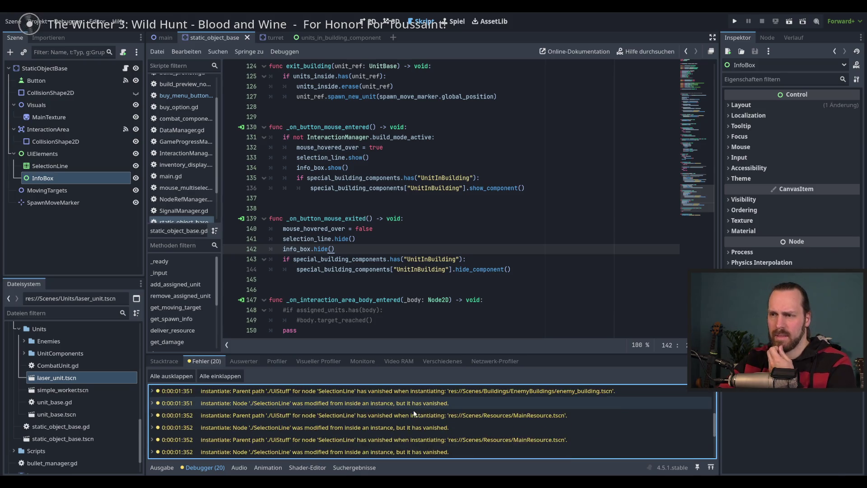
pyautogui.moveTo(437, 434)
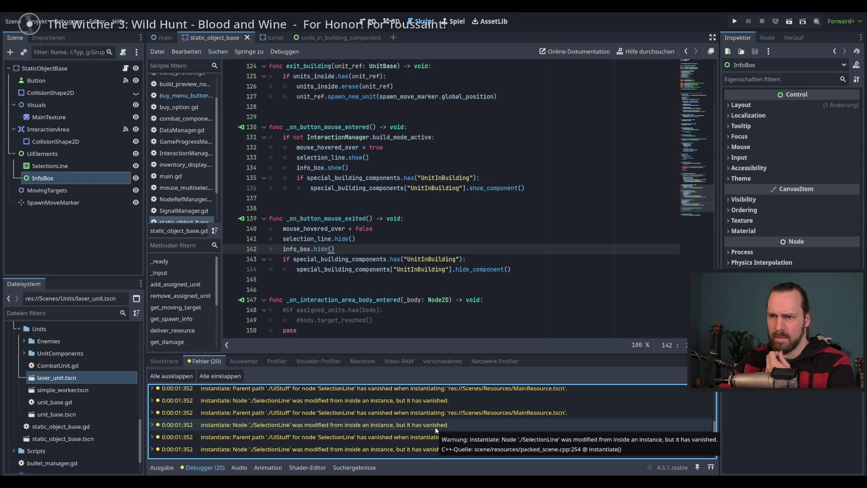
pyautogui.scroll(5, 435, 427)
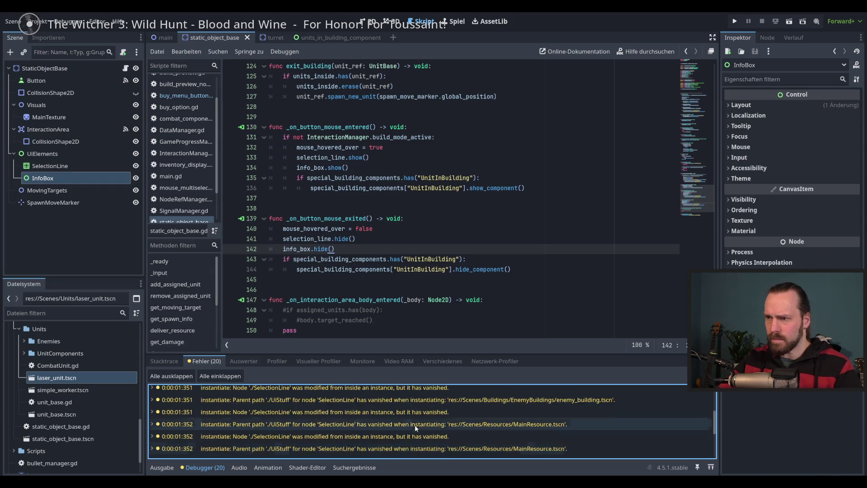
pyautogui.click(368, 21)
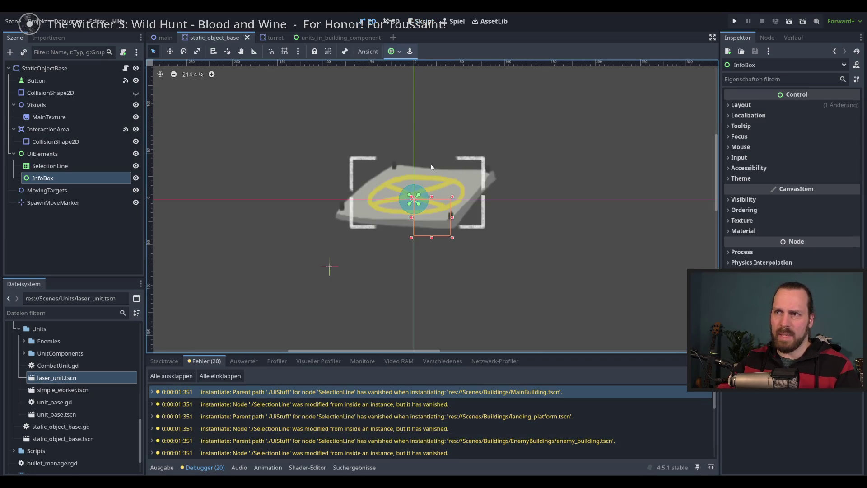
pyautogui.click(169, 39)
pyautogui.moveTo(412, 205)
pyautogui.mouseDown()
pyautogui.moveTo(420, 202)
pyautogui.moveTo(402, 203)
pyautogui.mouseUp()
pyautogui.scroll(-3, 400, 208)
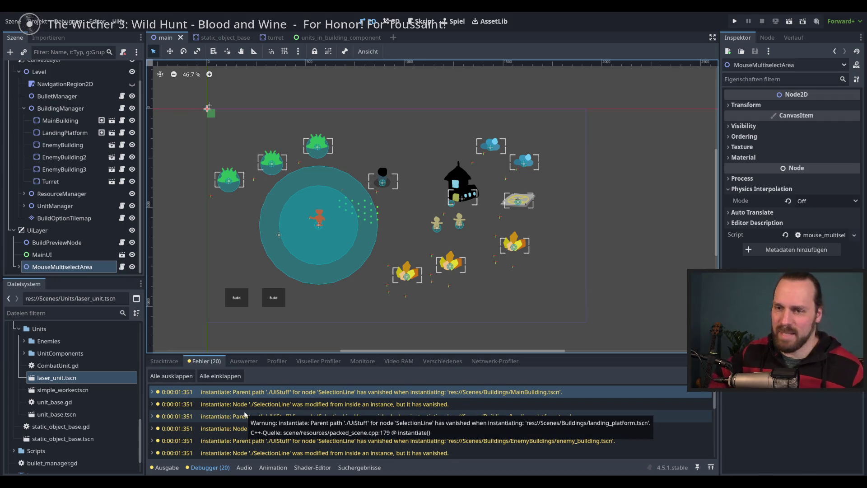
pyautogui.scroll(-2, 429, 446)
pyautogui.scroll(-5, 429, 446)
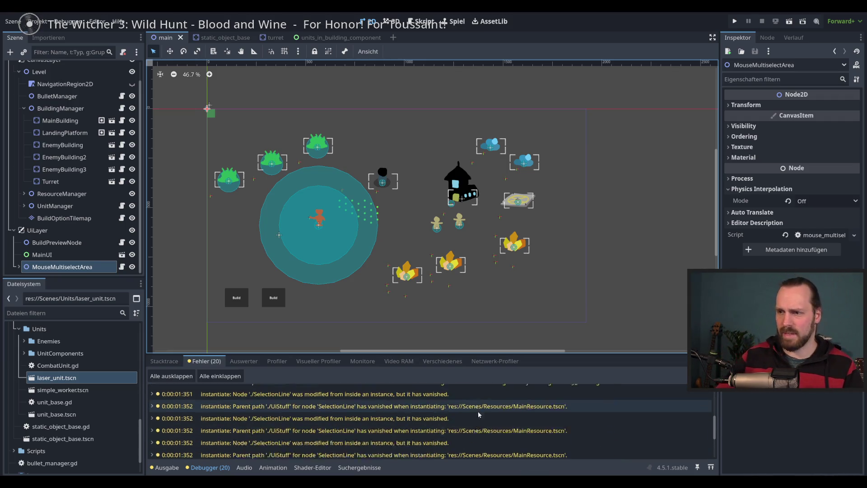
pyautogui.scroll(5, 514, 420)
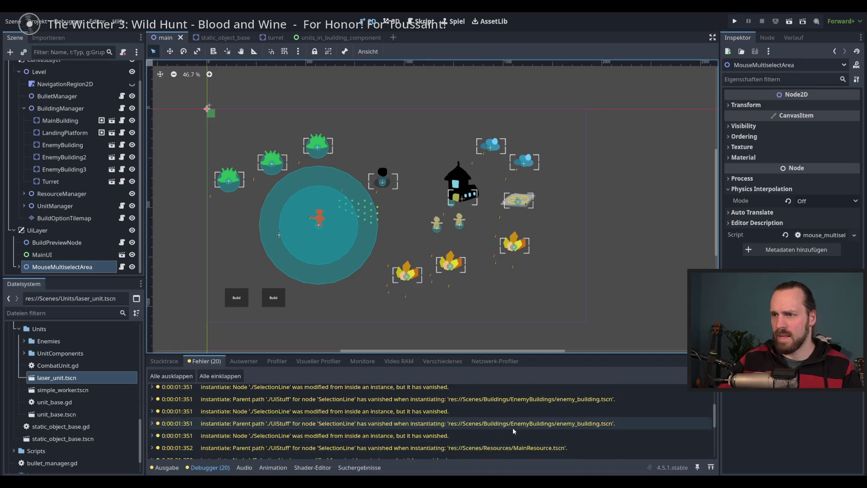
pyautogui.hscroll(-3, 504, 289)
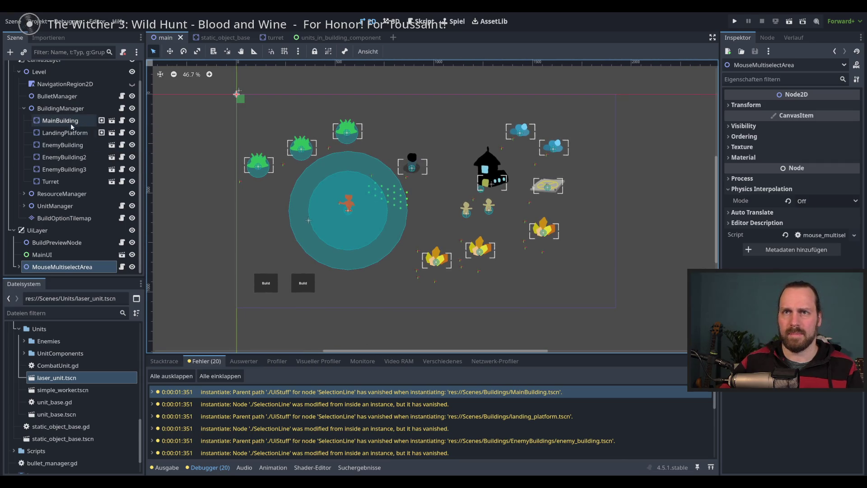
pyautogui.scroll(2, 333, 183)
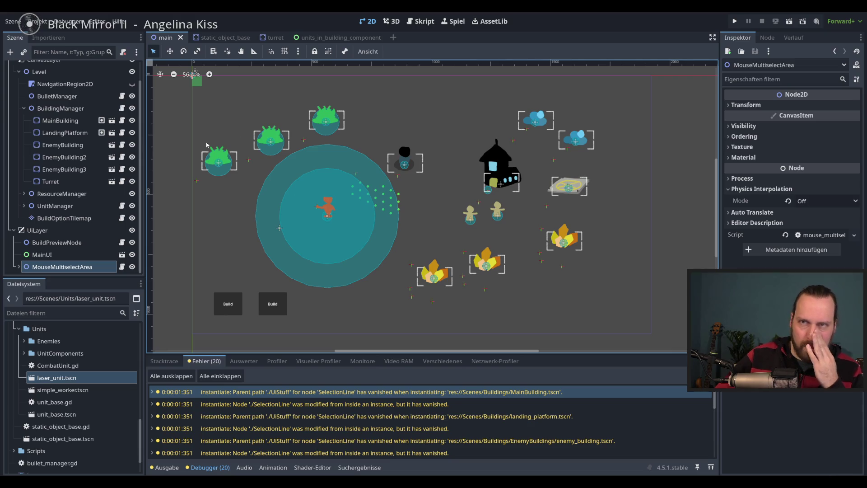
pyautogui.click(233, 40)
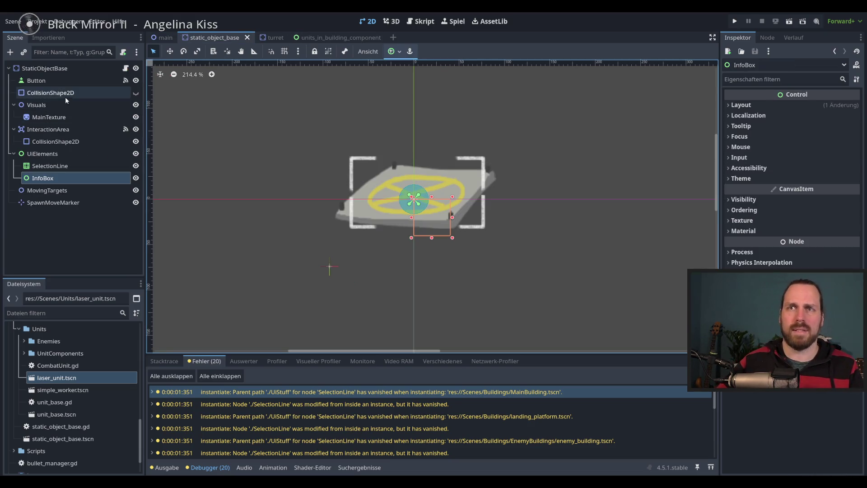
pyautogui.click(59, 153)
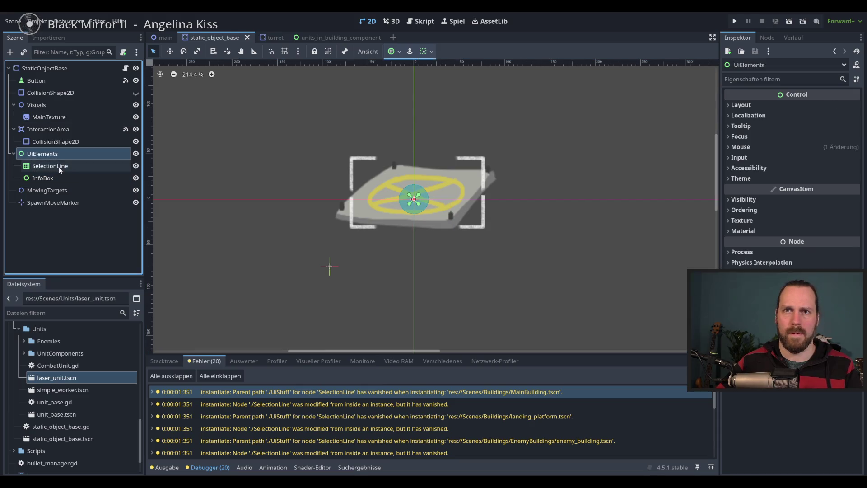
pyautogui.click(58, 165)
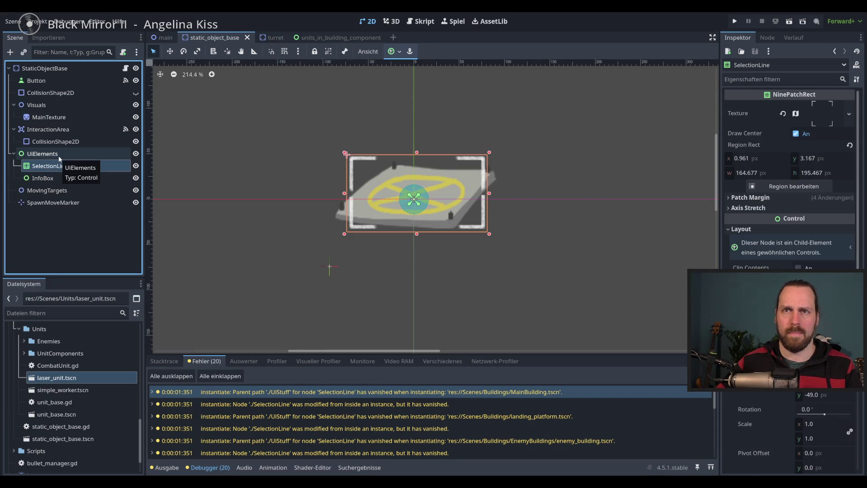
pyautogui.click(59, 156)
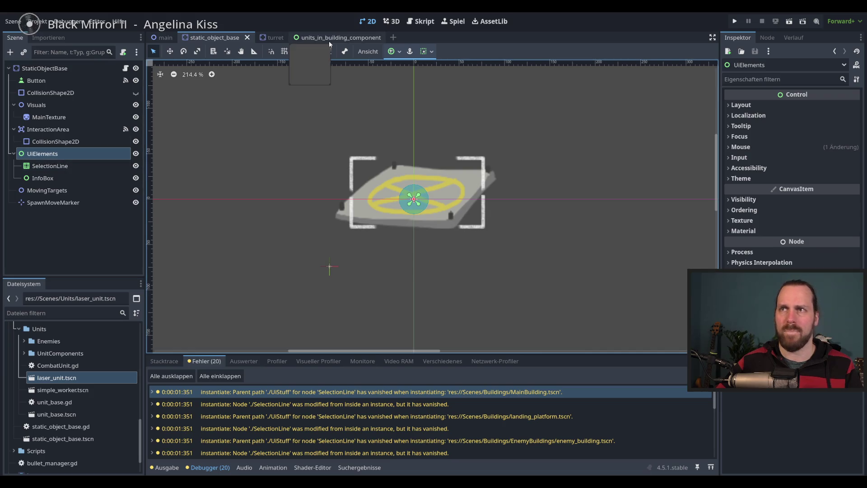
pyautogui.click(275, 39)
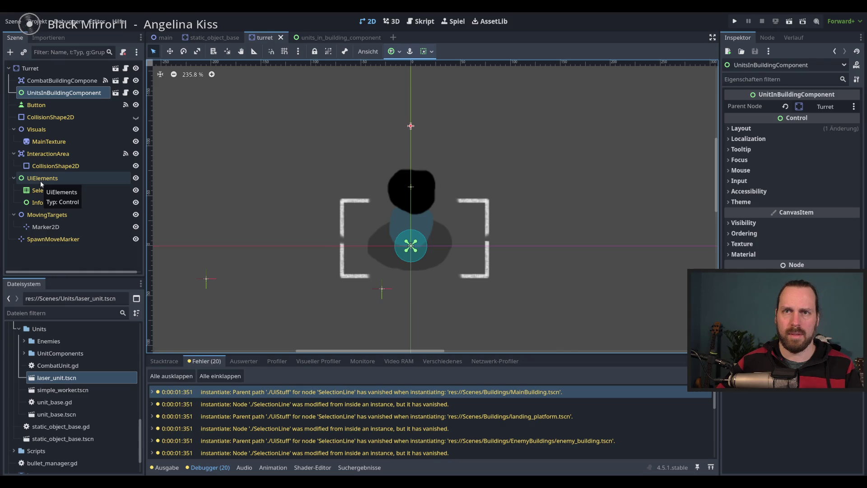
pyautogui.click(216, 38)
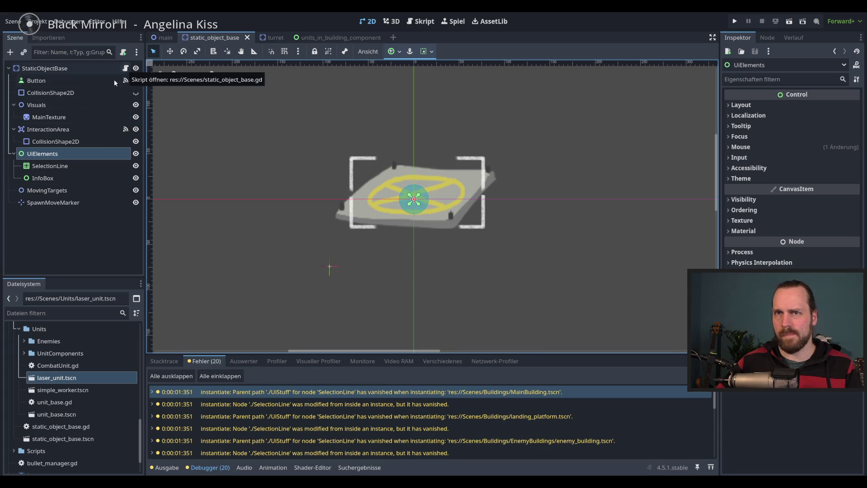
pyautogui.click(55, 178)
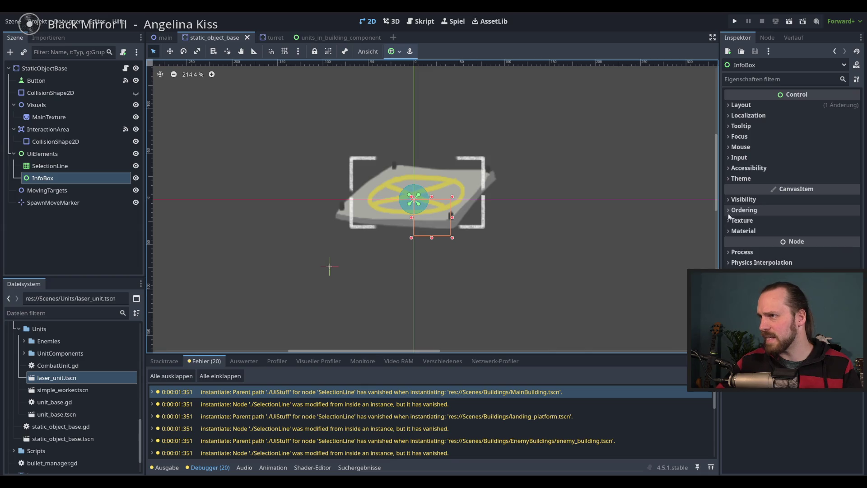
# - Set InfoBox's Mouse Filter to Ignore, then run the game and click the turret
pyautogui.click(730, 158)
pyautogui.click(731, 157)
pyautogui.click(736, 157)
pyautogui.click(741, 146)
pyautogui.click(739, 214)
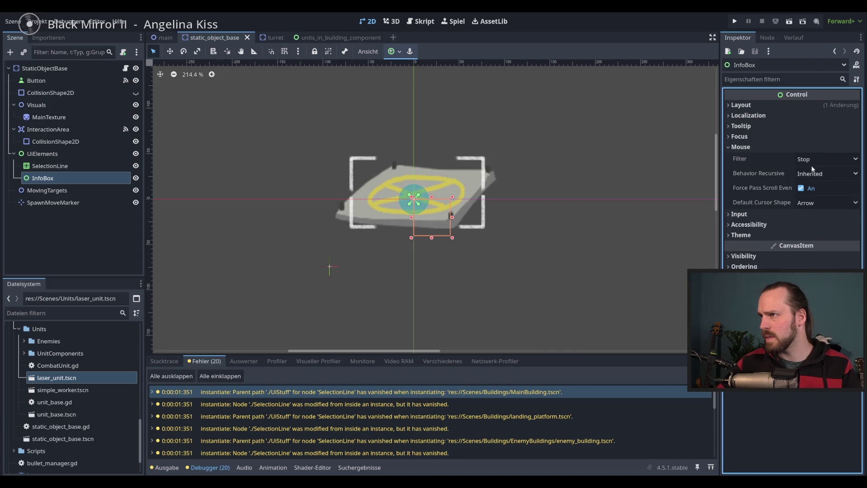
pyautogui.click(829, 162)
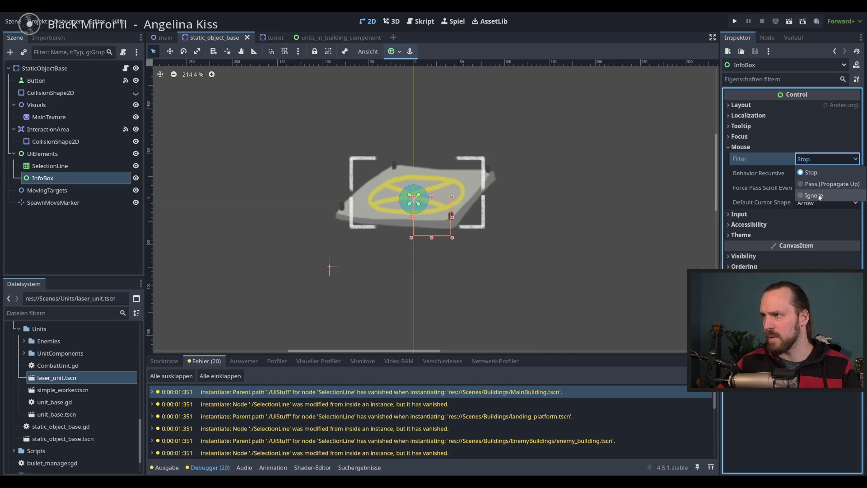
pyautogui.click(815, 195)
pyautogui.press('F5')
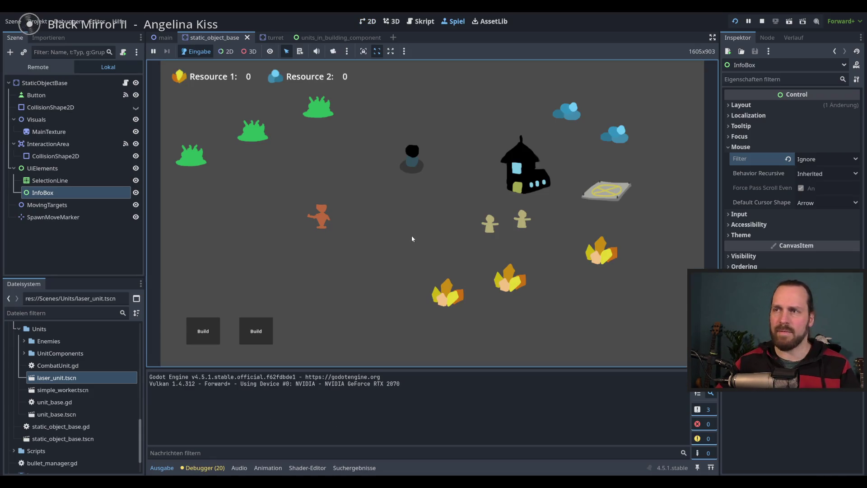
pyautogui.click(423, 172)
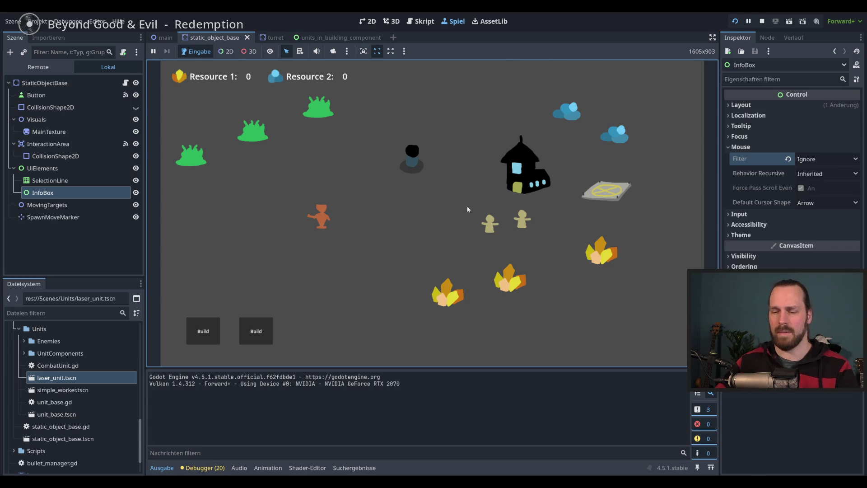
# - Stop the game, reload the current project from the Projekt menu, and test-run it again
pyautogui.press('F8')
pyautogui.click(37, 21)
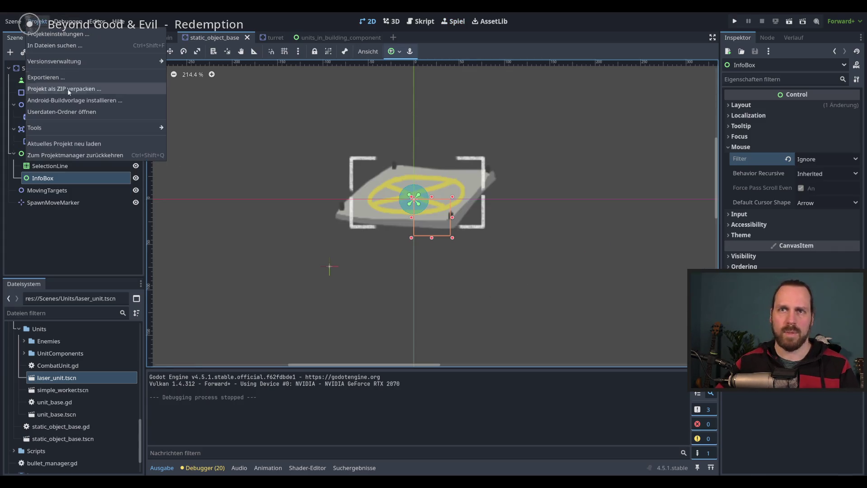
pyautogui.click(90, 147)
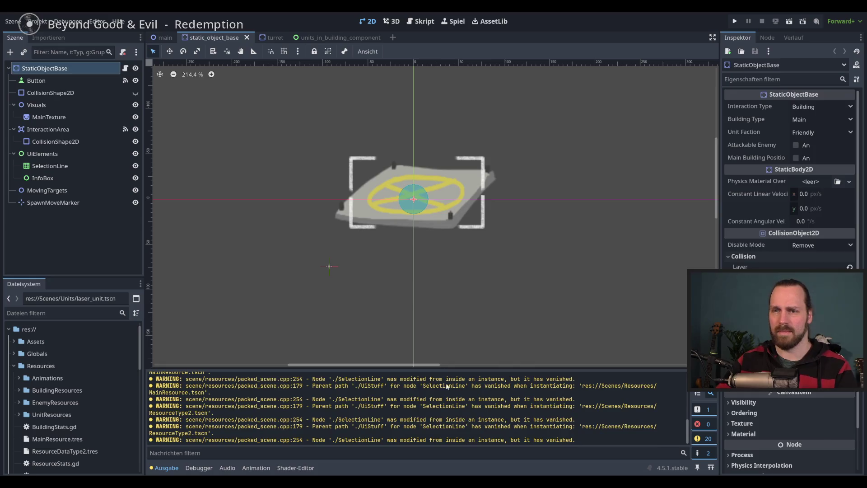
pyautogui.press('F5')
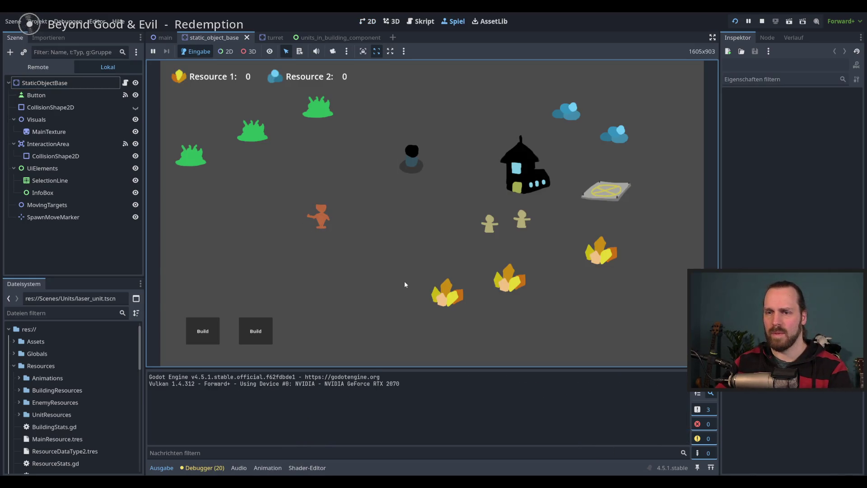
pyautogui.press('F8')
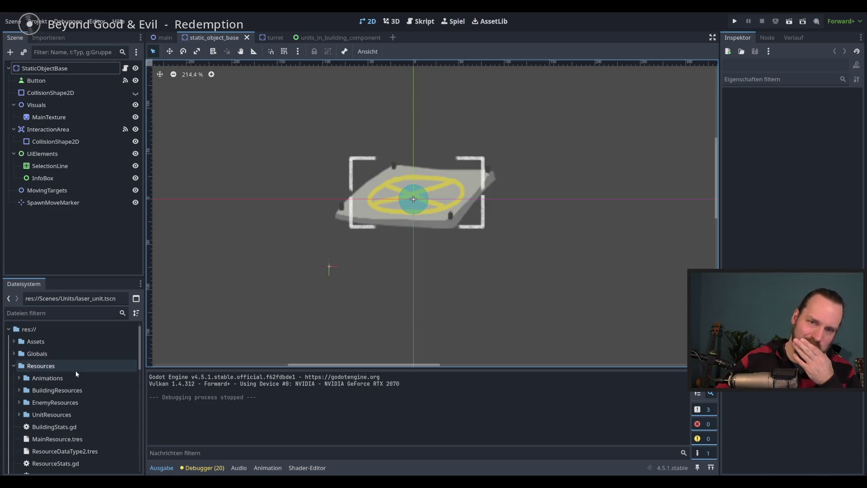
# - Open the main scene tab and select the MainBuilding node
pyautogui.scroll(-3, 77, 398)
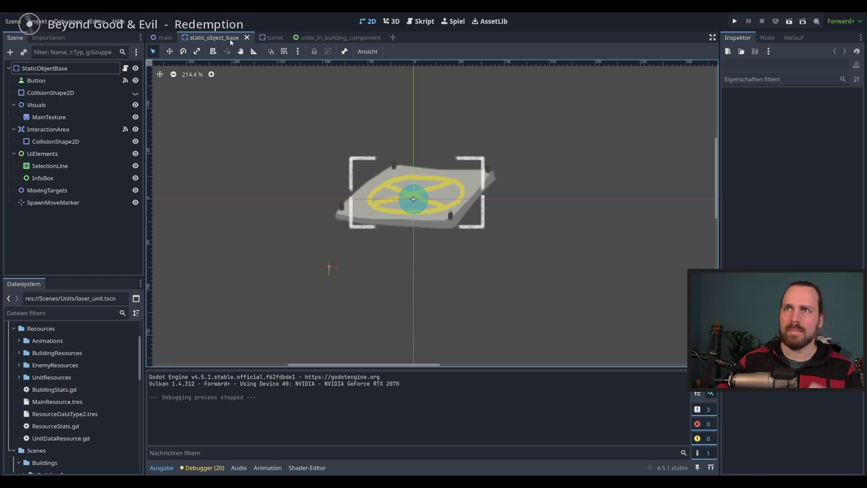
pyautogui.click(164, 38)
pyautogui.click(61, 143)
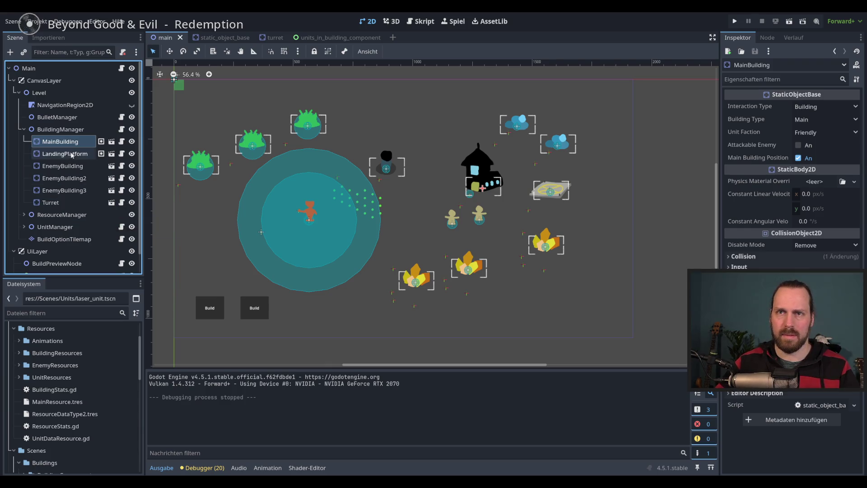
# - Delete the six buildings from MainBuilding through Turret
pyautogui.keyDown('shift'); pyautogui.click(55, 203); pyautogui.keyUp('shift')
pyautogui.press('Delete')
pyautogui.press('Return')
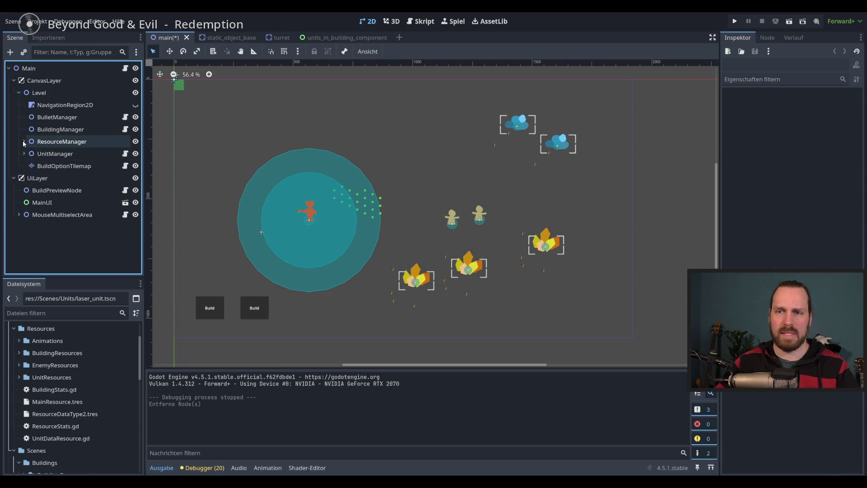
# - Delete the five resource nodes under ResourceManager and run the game
pyautogui.click(24, 142)
pyautogui.click(61, 153)
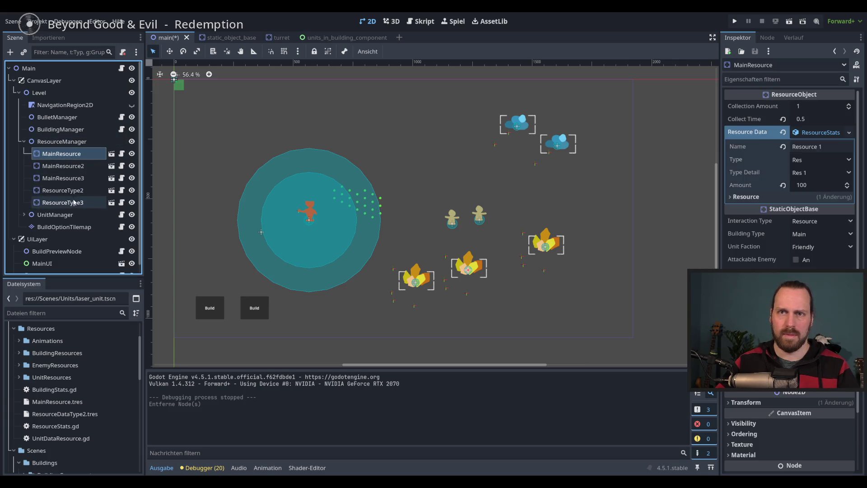
pyautogui.keyDown('shift'); pyautogui.click(74, 205); pyautogui.keyUp('shift')
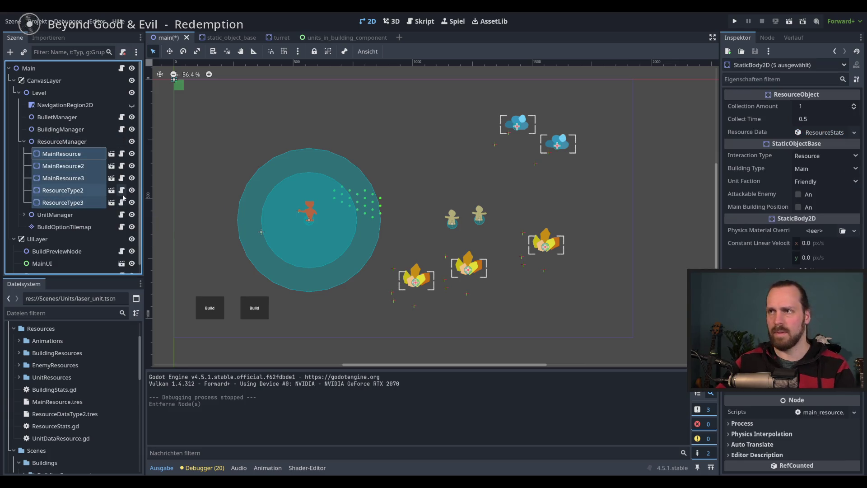
pyautogui.press('Delete')
pyautogui.press('Return')
pyautogui.click(441, 187)
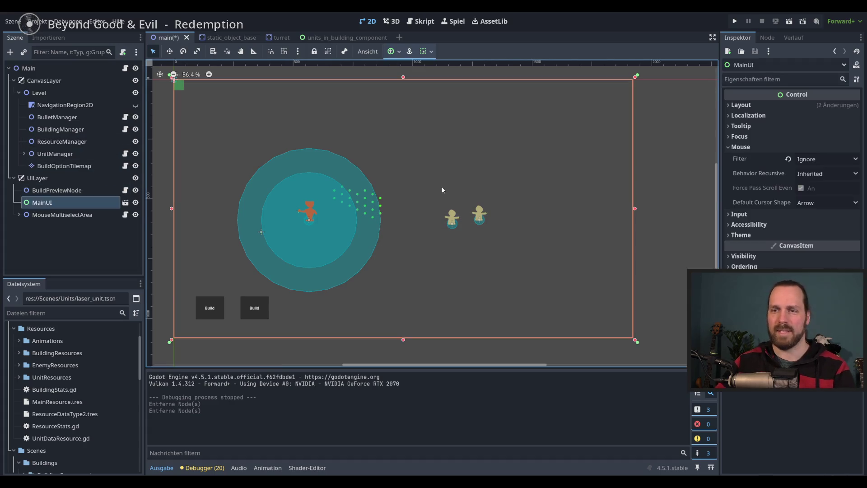
pyautogui.press('F5')
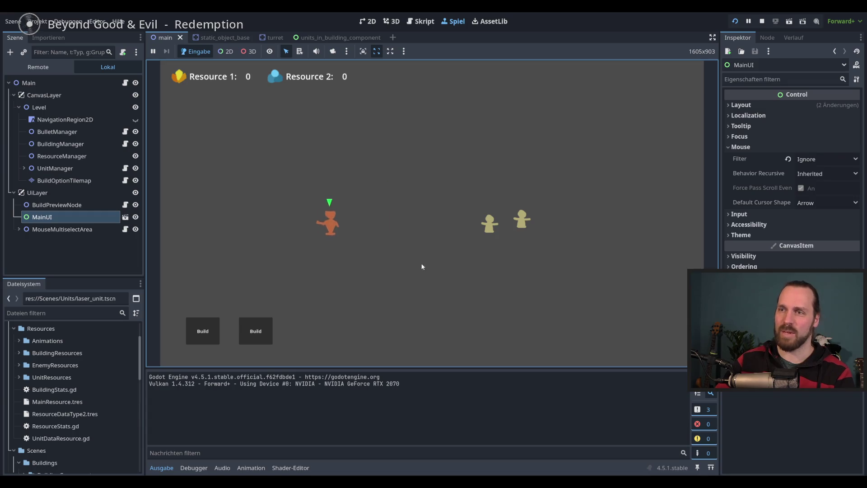
# - Build a Landing Platform and a Laser Turret on the map from the Build menu
pyautogui.click(255, 331)
pyautogui.click(203, 332)
pyautogui.click(225, 258)
pyautogui.click(366, 265)
pyautogui.click(212, 294)
pyautogui.click(455, 183)
# - Buy a Worker and several Laser Dudes, then send them to the lower right
pyautogui.click(256, 331)
pyautogui.click(261, 246)
pyautogui.click(271, 296)
pyautogui.click(273, 298)
pyautogui.click(273, 297)
pyautogui.click(273, 298)
pyautogui.moveTo(325, 212); pyautogui.dragTo(391, 290)
pyautogui.rightClick(552, 314)
# - Restart the game and buy a Worker, which halts on the unit_manager.gd error
pyautogui.press('F5')
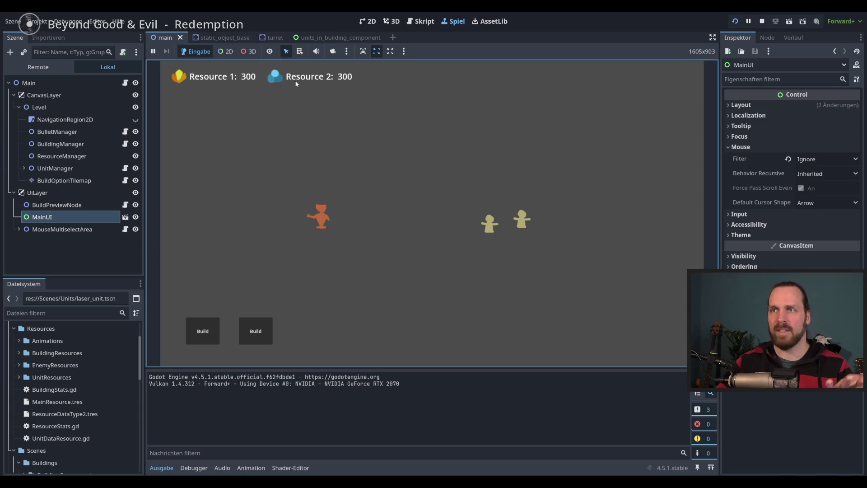
pyautogui.click(216, 335)
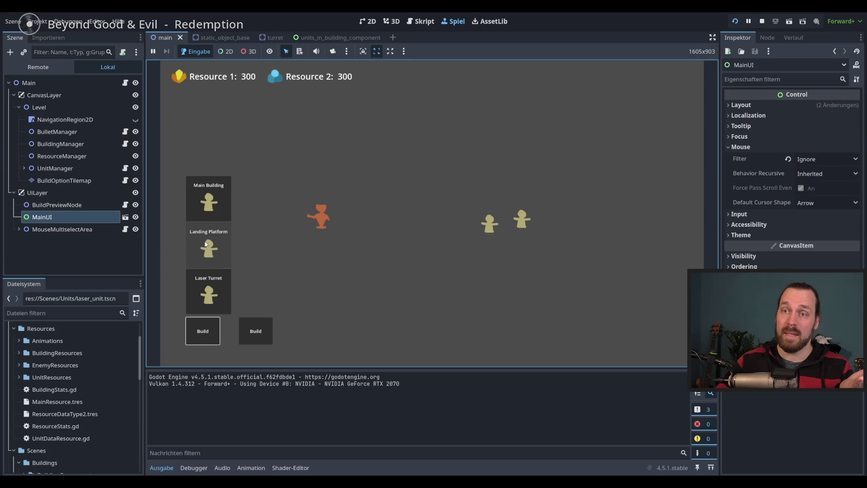
pyautogui.click(260, 320)
pyautogui.click(264, 247)
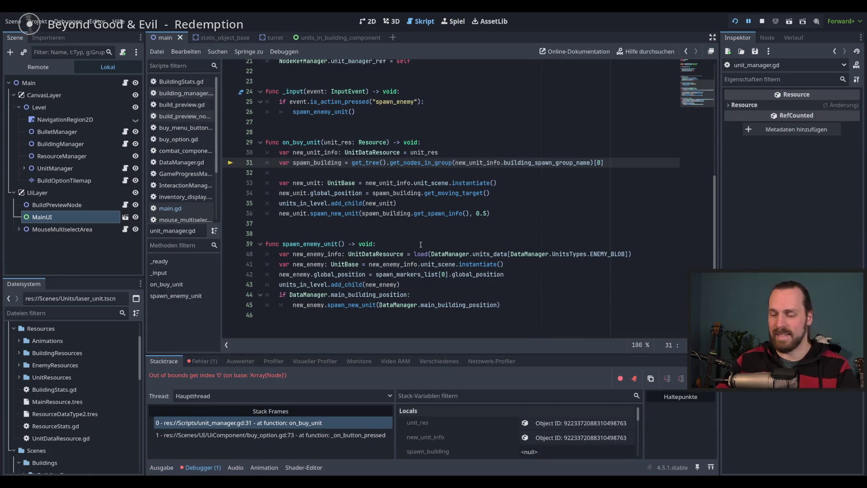
# - End the debug session and toggle back and forth between the building and unit buy menus in-game
pyautogui.press('F8')
pyautogui.click(392, 204)
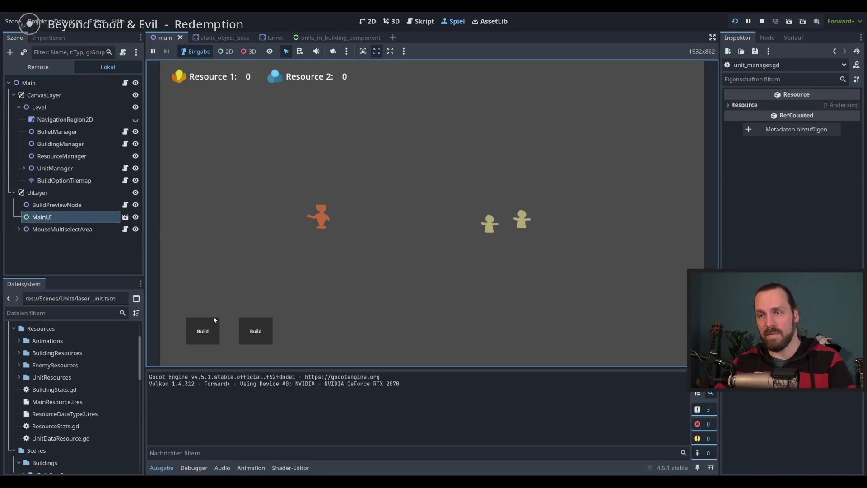
pyautogui.click(212, 327)
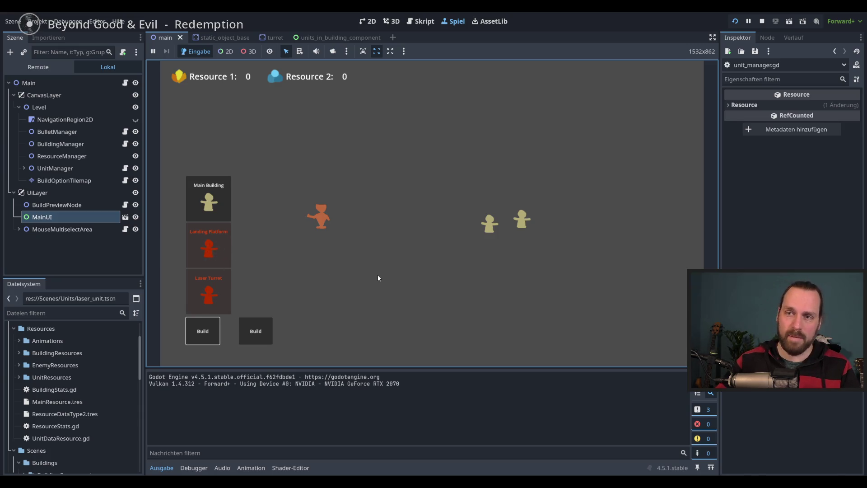
pyautogui.click(255, 331)
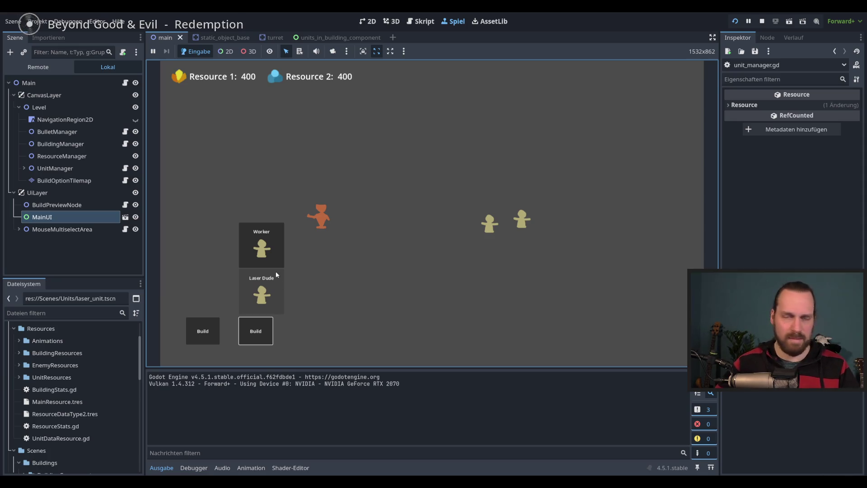
pyautogui.click(211, 337)
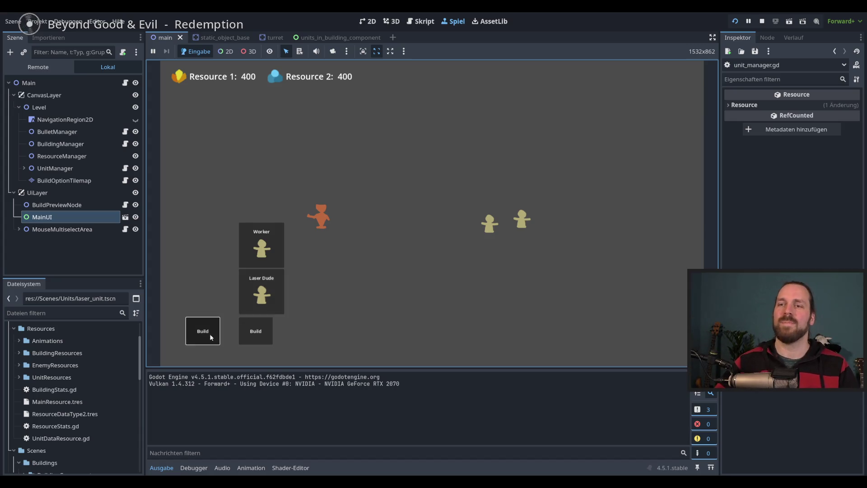
pyautogui.click(211, 336)
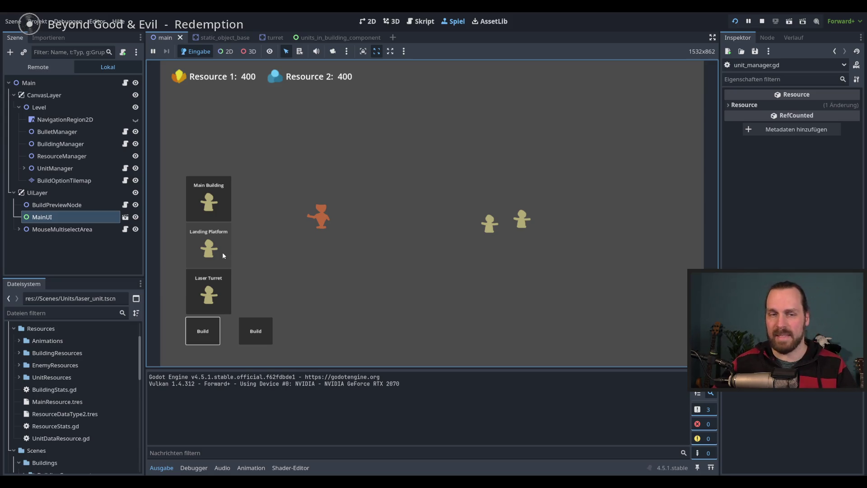
pyautogui.click(264, 323)
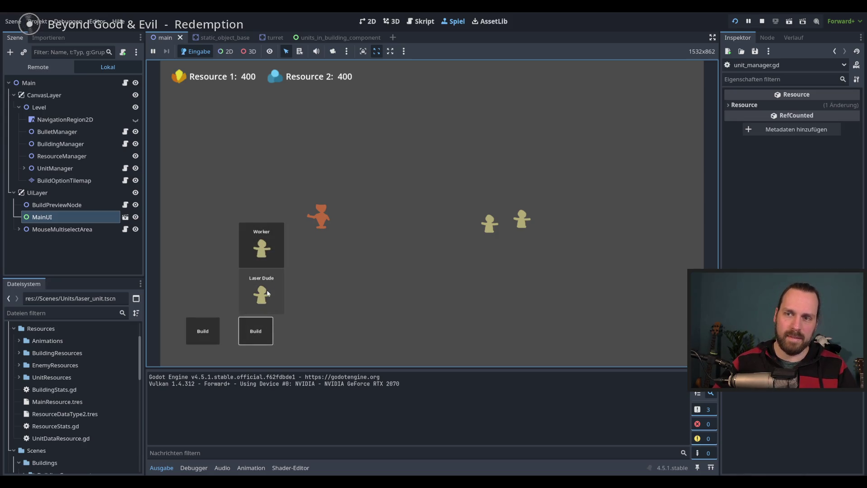
pyautogui.click(203, 331)
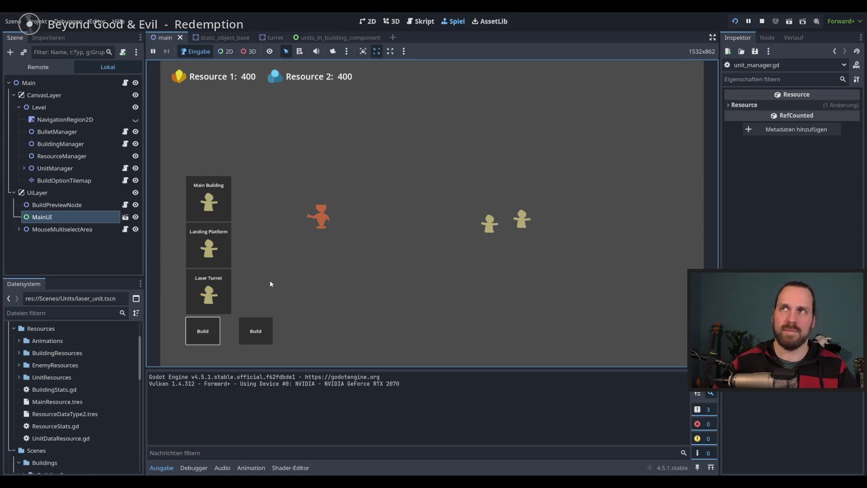
pyautogui.click(255, 340)
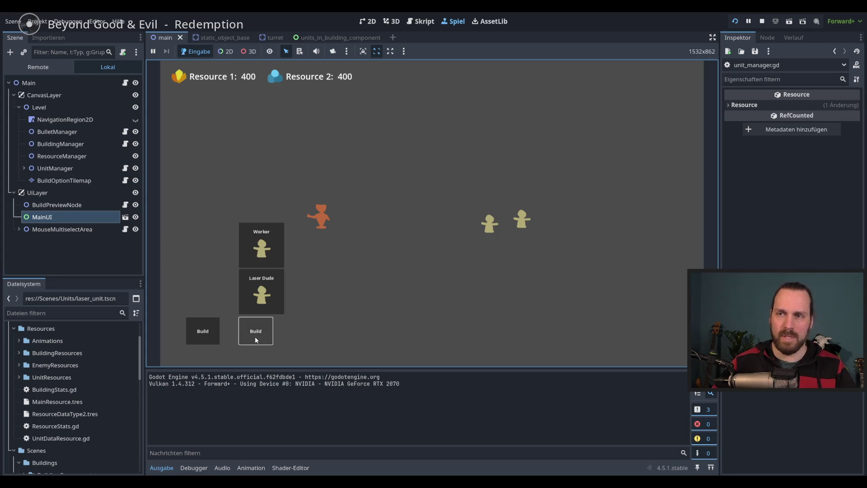
# - Place a Landing Platform below the map centre, then buy a Worker and Laser Dudes
pyautogui.click(218, 321)
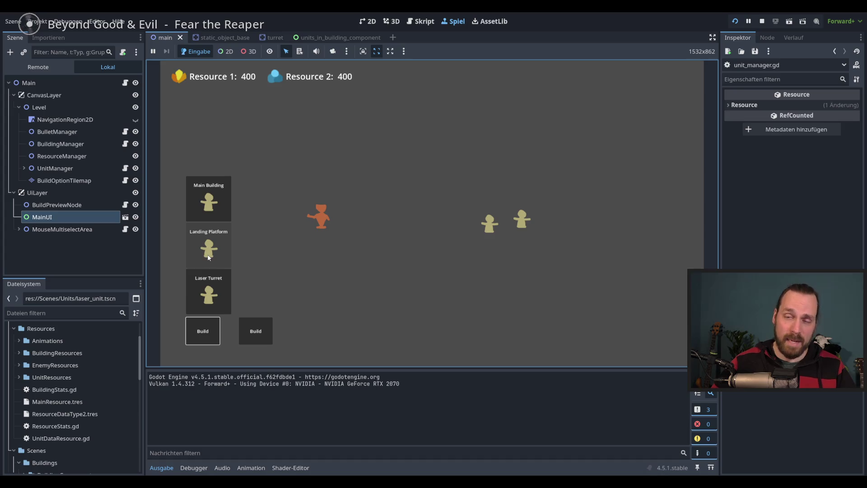
pyautogui.click(210, 257)
pyautogui.click(400, 290)
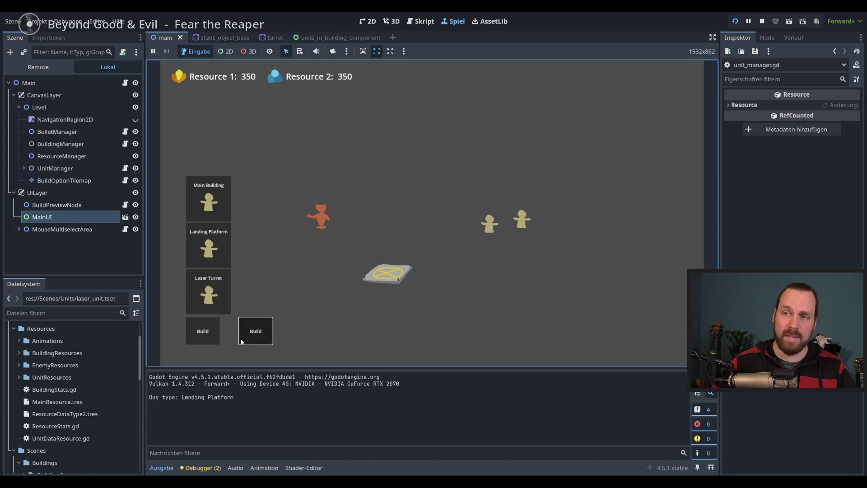
pyautogui.click(255, 332)
pyautogui.click(262, 244)
pyautogui.click(256, 334)
pyautogui.click(263, 292)
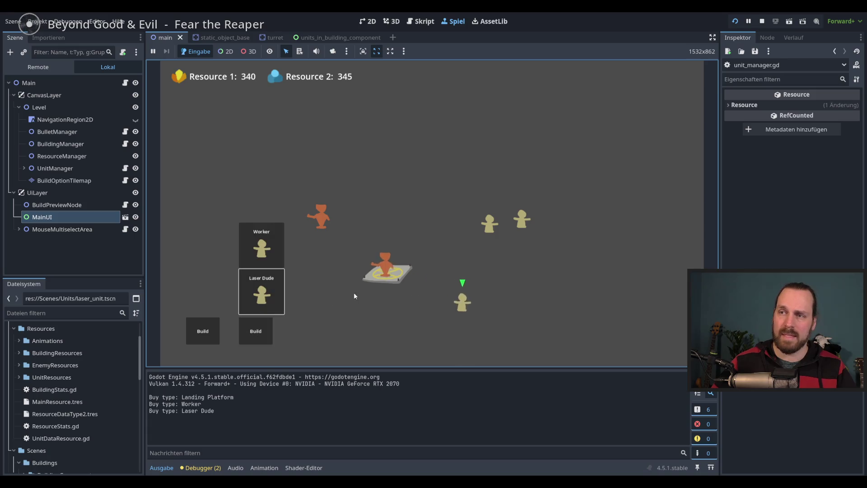
# - Place a second Landing Platform at the top right and buy another Worker and Laser Dude
pyautogui.click(203, 331)
pyautogui.click(208, 245)
pyautogui.click(517, 151)
pyautogui.click(256, 331)
pyautogui.click(261, 246)
pyautogui.click(262, 293)
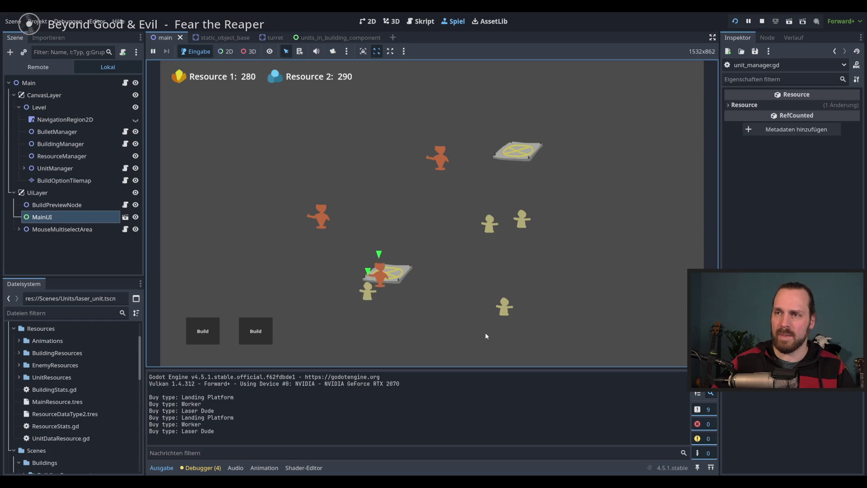
# - Toggle the building and unit buy menus open and closed again
pyautogui.click(205, 339)
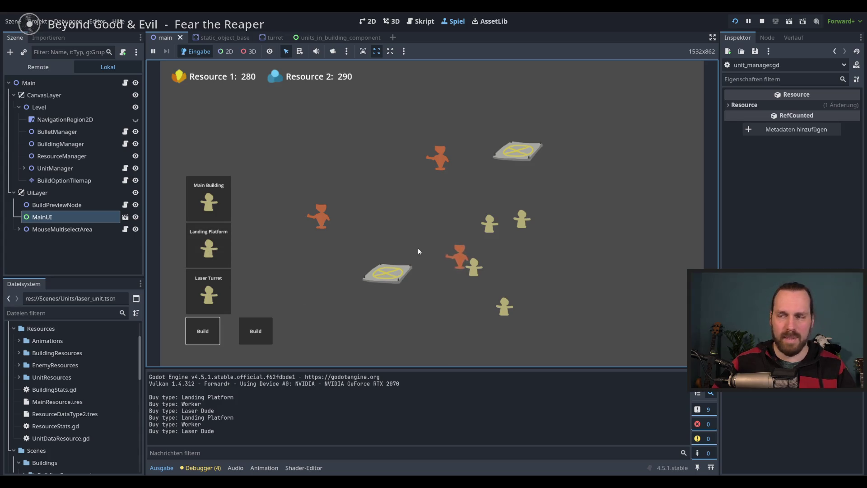
pyautogui.click(449, 229)
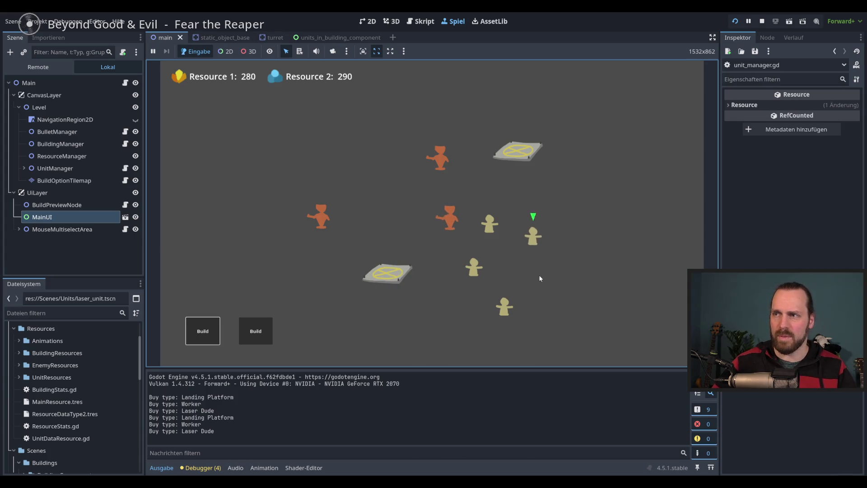
pyautogui.click(203, 331)
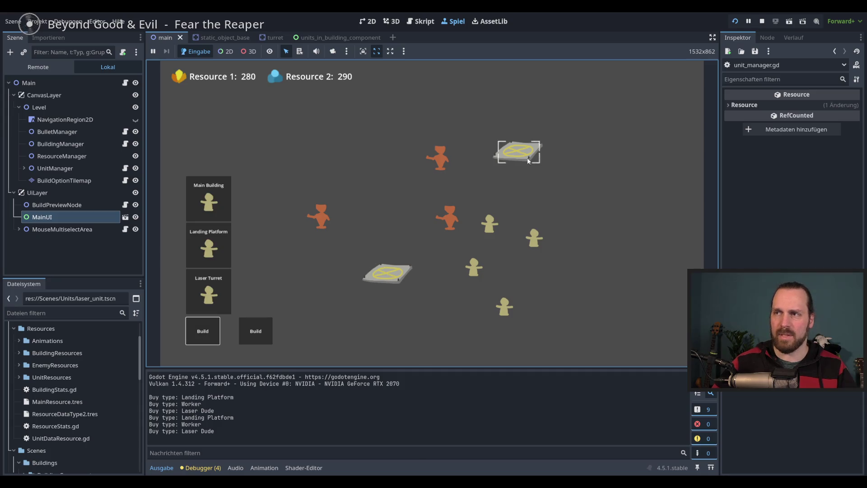
pyautogui.click(256, 332)
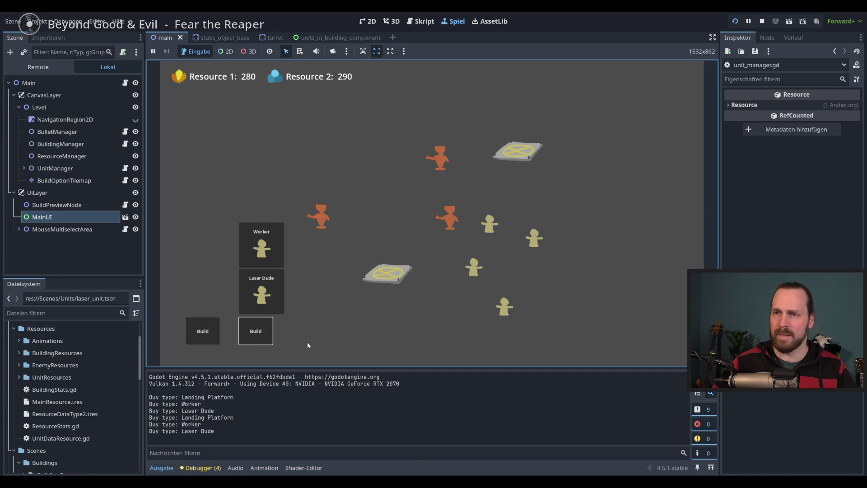
pyautogui.click(272, 334)
pyautogui.click(264, 333)
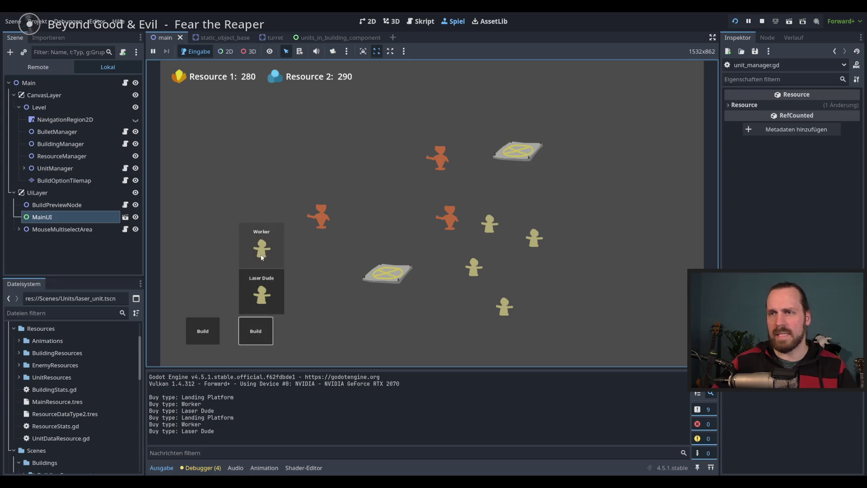
pyautogui.click(370, 325)
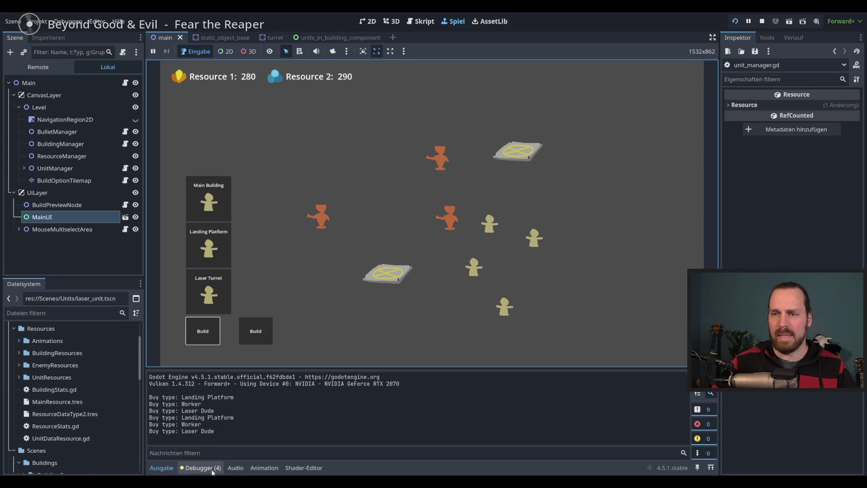
# - Review the four buy_building warnings in the debugger's error list
pyautogui.click(200, 468)
pyautogui.click(202, 361)
pyautogui.click(391, 260)
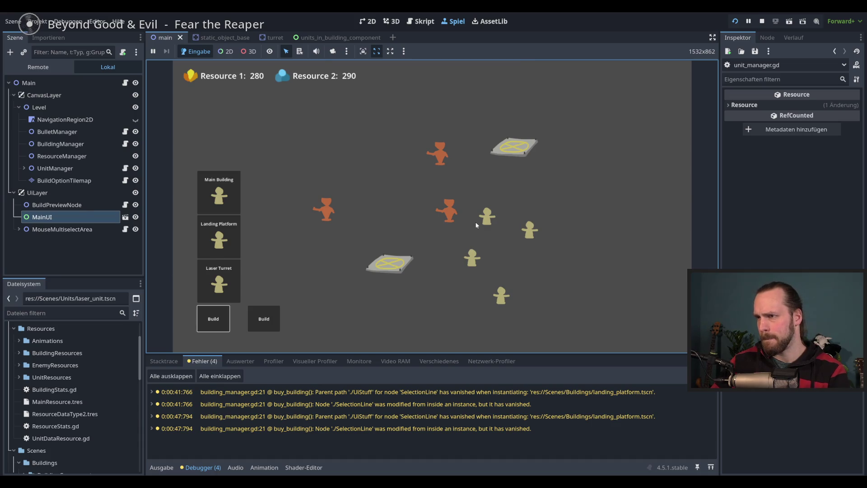
# - Stop the game, then open landing_platform.tscn with UiElements selected in the 2D view
pyautogui.press('F8')
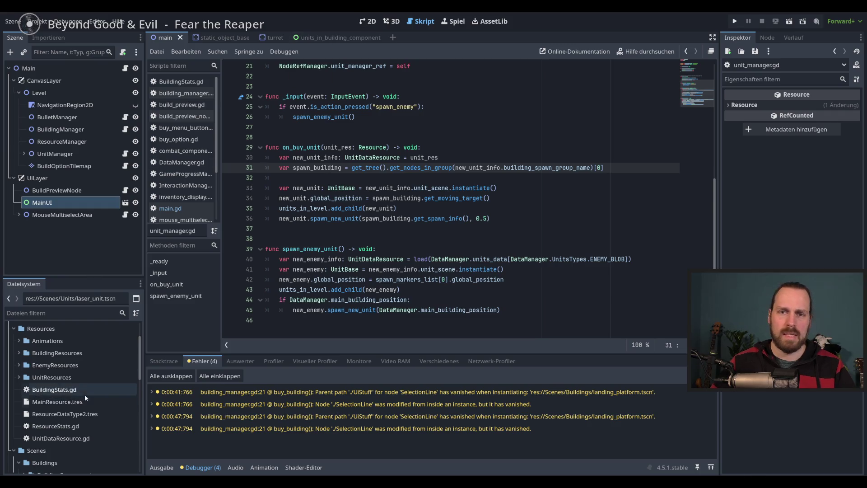
pyautogui.scroll(-5, 75, 402)
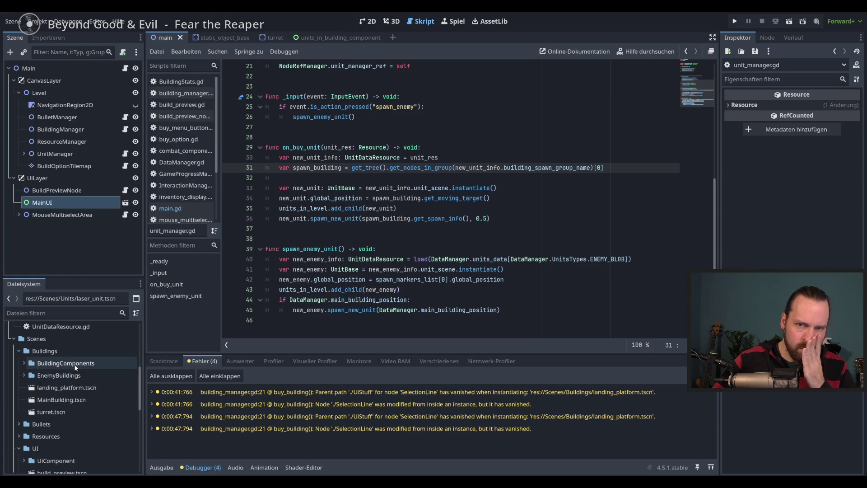
pyautogui.doubleClick(66, 388)
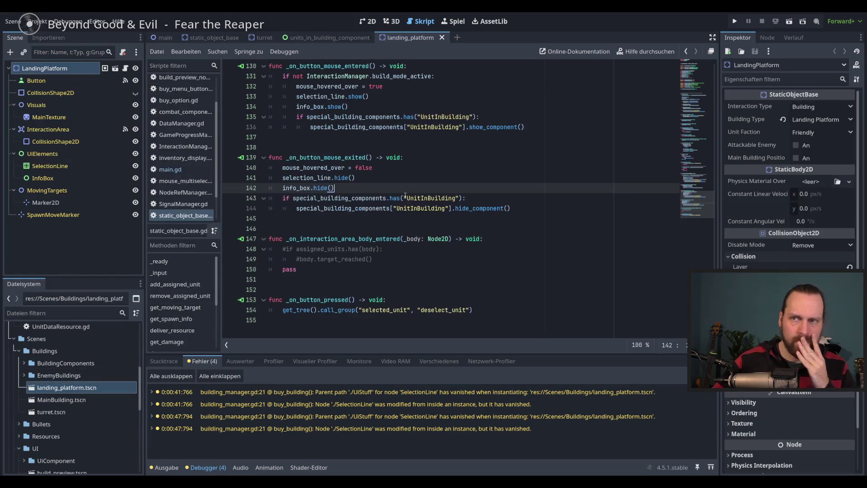
pyautogui.click(53, 155)
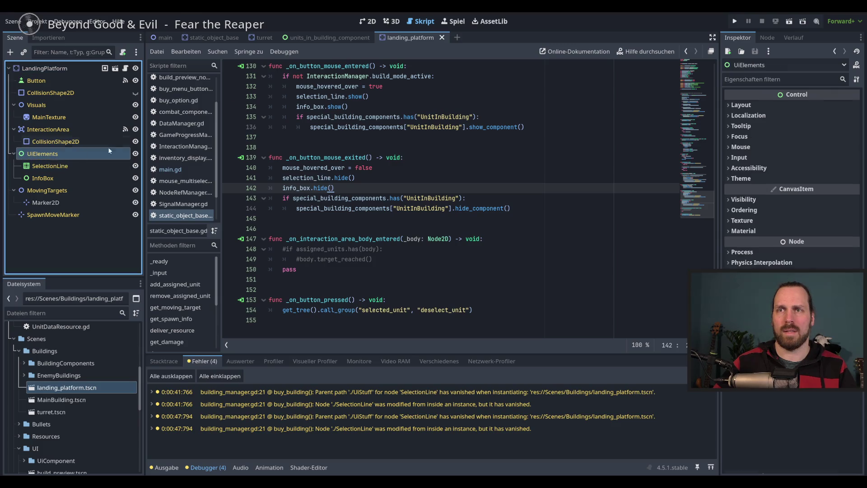
pyautogui.click(369, 22)
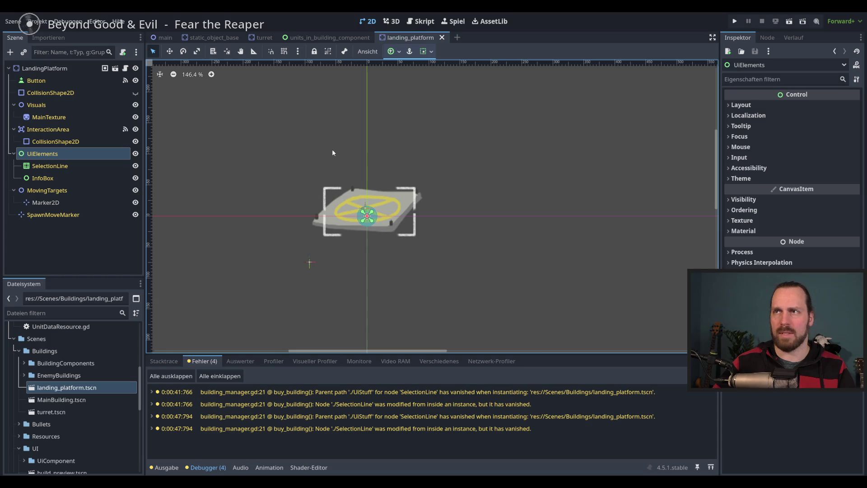
# - Run the game, build two Landing Platforms (resources 200 to 100), stop it, and open MainBuilding
pyautogui.press('F6')
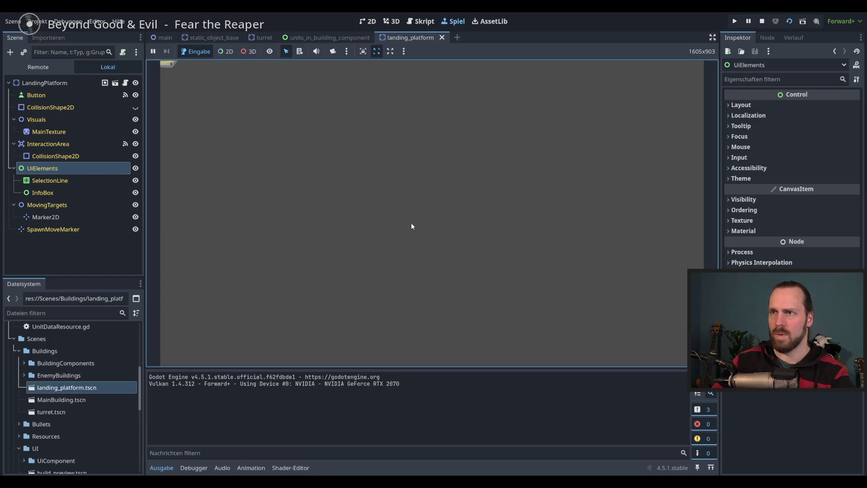
pyautogui.press('F5')
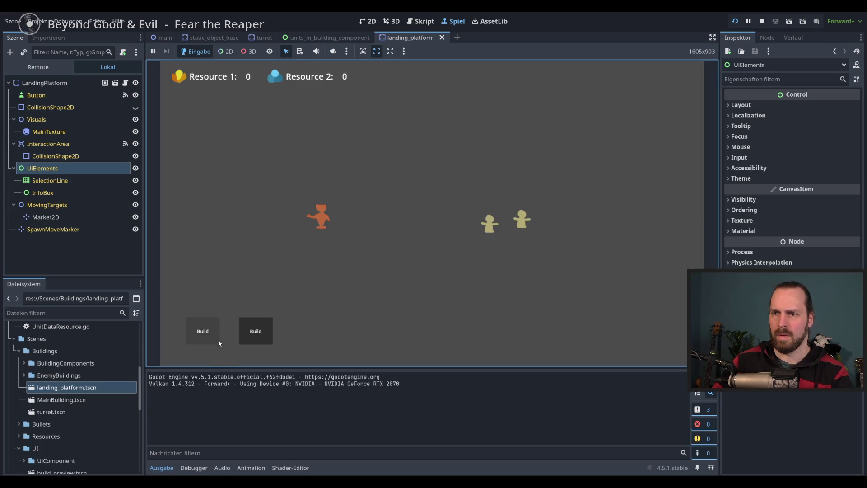
pyautogui.click(218, 344)
pyautogui.click(264, 327)
pyautogui.click(194, 325)
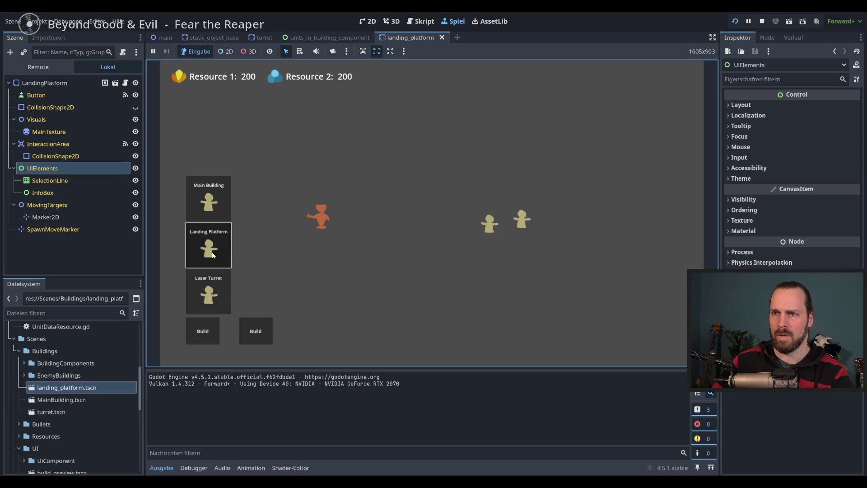
pyautogui.click(213, 255)
pyautogui.click(224, 254)
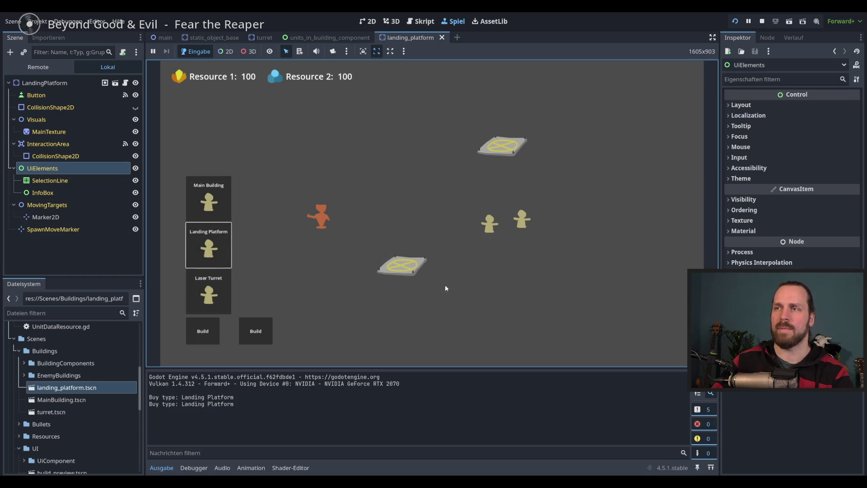
pyautogui.press('F8')
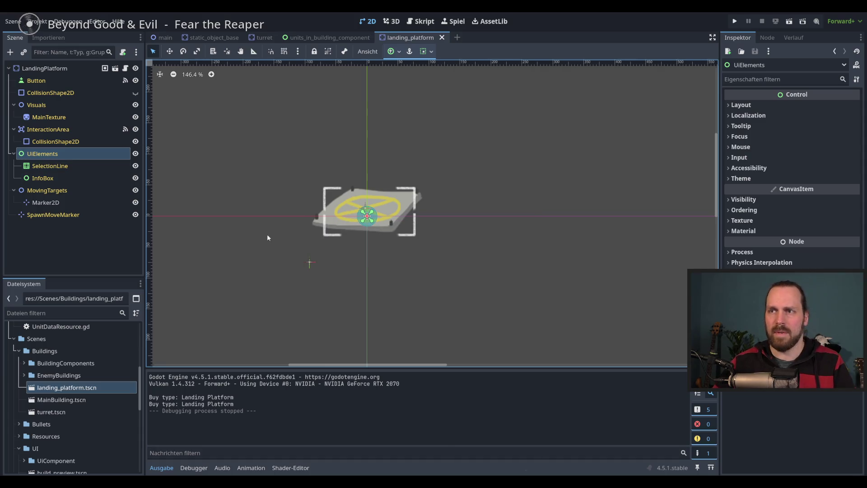
pyautogui.doubleClick(61, 400)
# - Save, then open turret.tscn, MainResource.tscn and ResourceType2.tscn, ending with the Button node selected
pyautogui.hotkey('ctrl', 's')
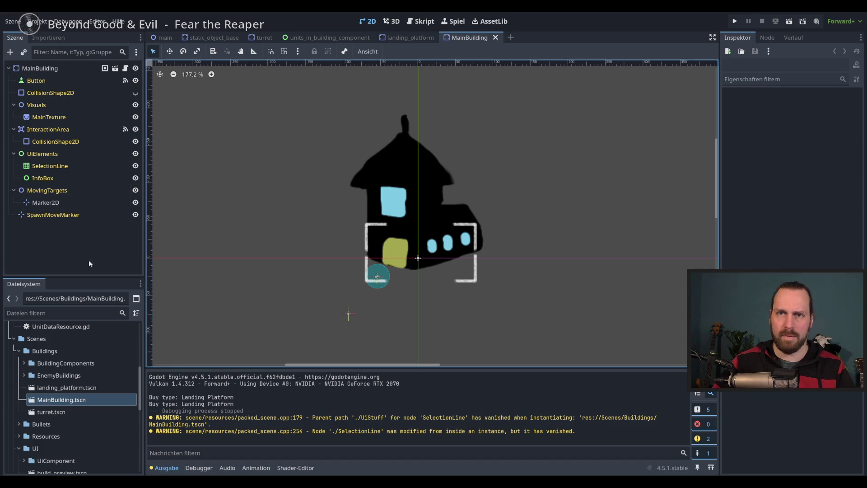
pyautogui.doubleClick(63, 413)
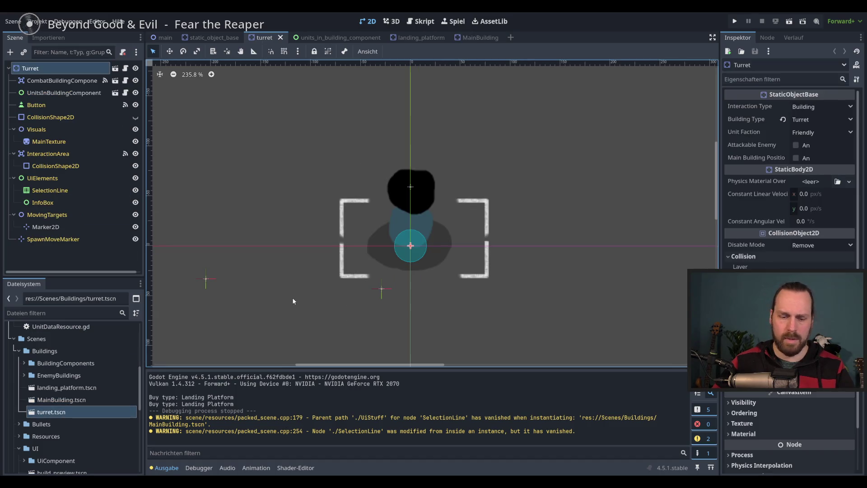
pyautogui.scroll(-2, 74, 390)
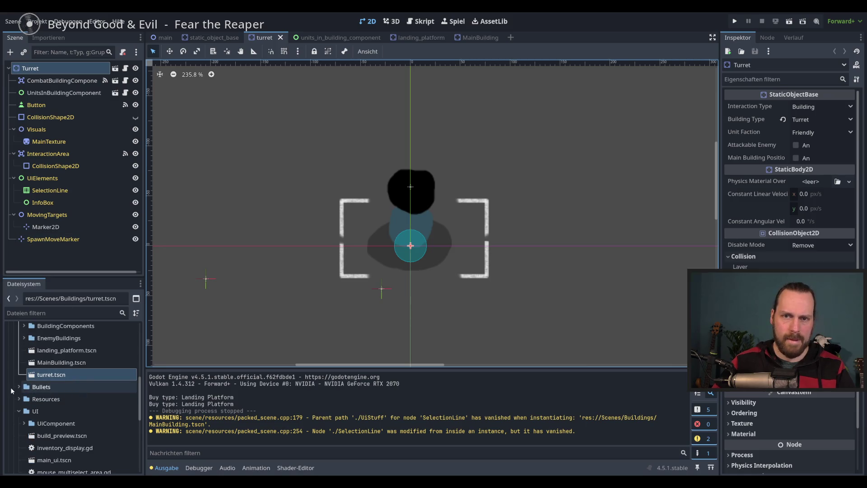
pyautogui.click(19, 399)
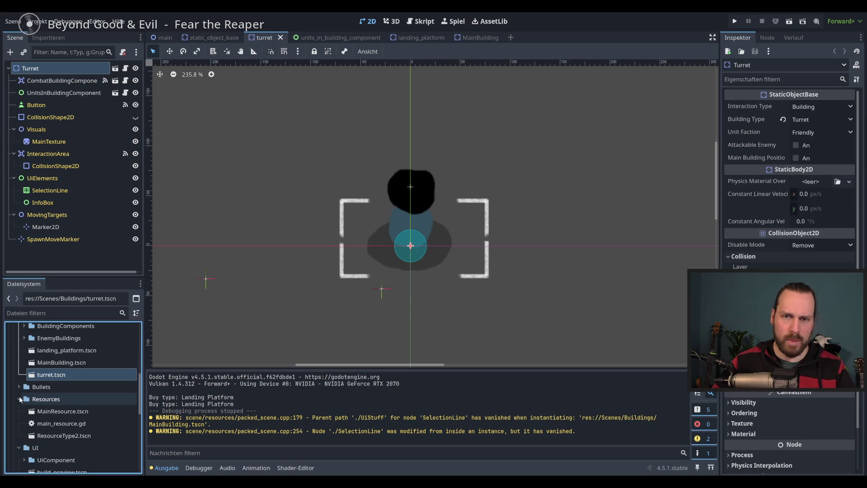
pyautogui.doubleClick(63, 412)
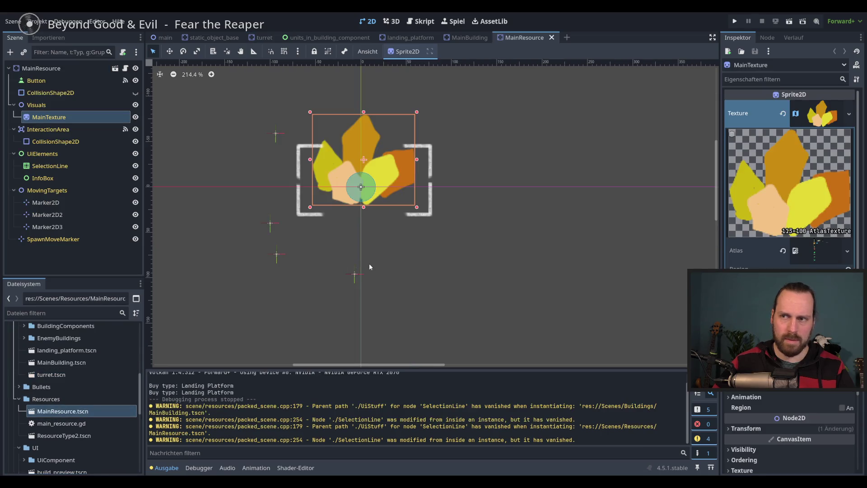
pyautogui.doubleClick(63, 436)
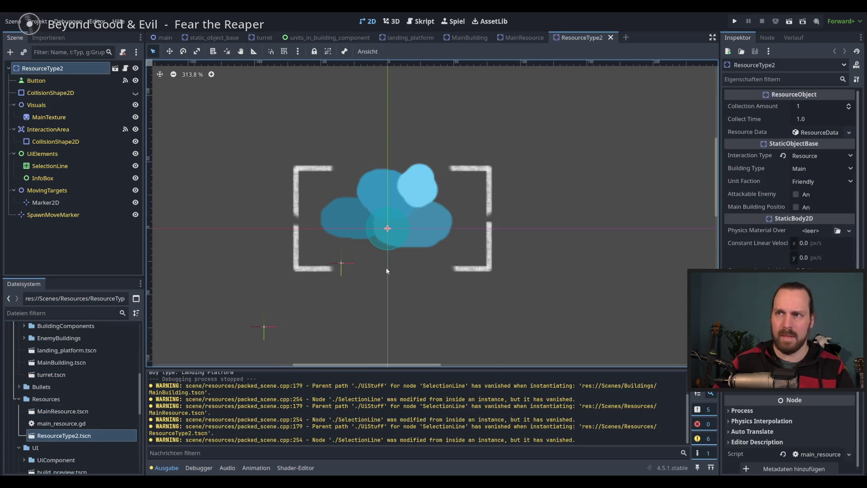
pyautogui.click(45, 168)
pyautogui.click(41, 82)
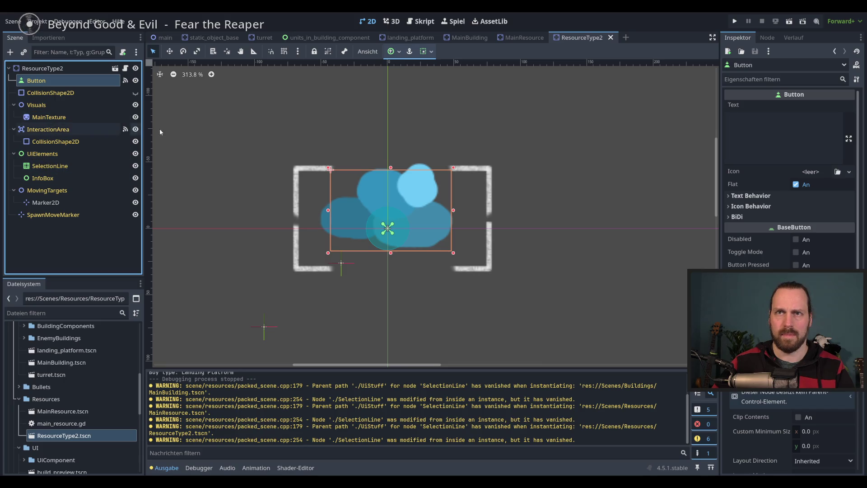
# - Fit ResourceType2's Button and SelectionLine boxes to its sprite and save the scene
pyautogui.moveTo(330, 168); pyautogui.dragTo(323, 164)
pyautogui.moveTo(455, 257); pyautogui.dragTo(460, 262)
pyautogui.click(50, 166)
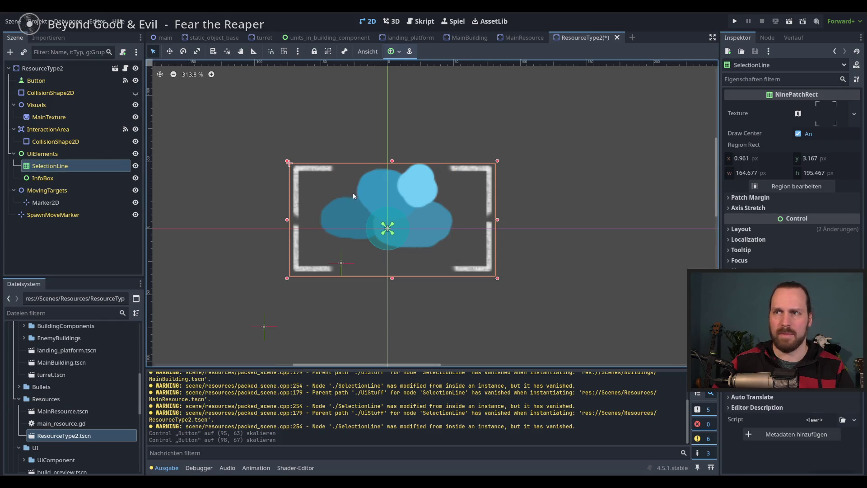
pyautogui.moveTo(289, 163); pyautogui.dragTo(310, 146)
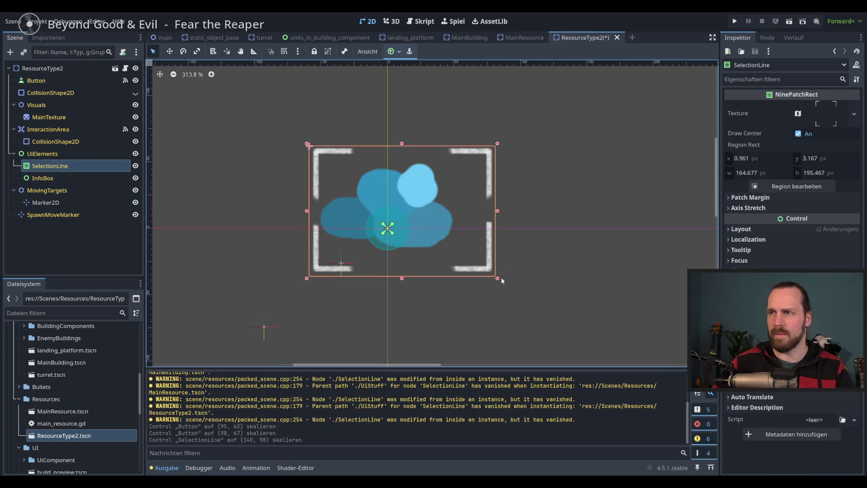
pyautogui.moveTo(499, 280); pyautogui.dragTo(477, 275)
pyautogui.moveTo(310, 148); pyautogui.dragTo(306, 146)
pyautogui.hotkey('ctrl', 's')
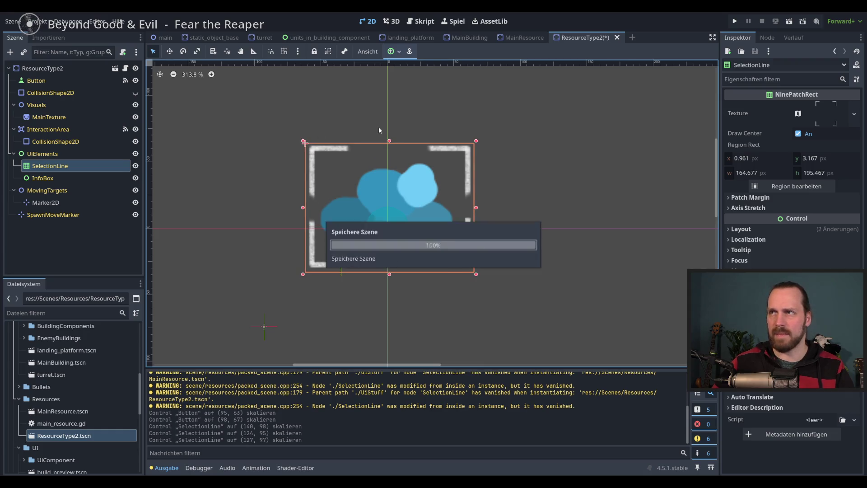
# - Fit MainResource's Button and SelectionLine boxes around its sprite and save the scene
pyautogui.click(520, 39)
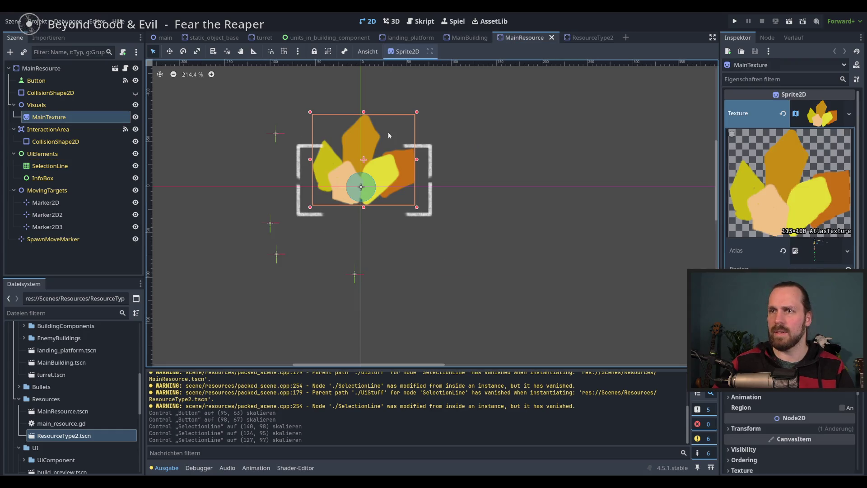
pyautogui.click(37, 81)
pyautogui.moveTo(314, 122); pyautogui.dragTo(312, 125)
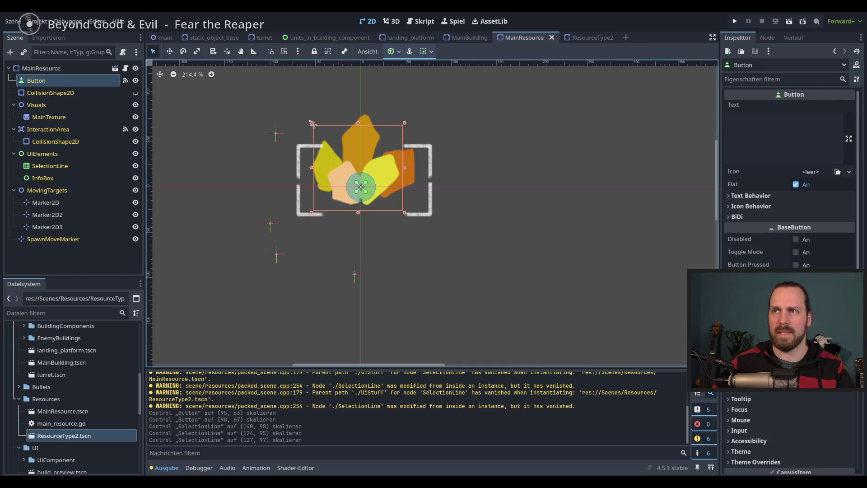
pyautogui.moveTo(405, 122); pyautogui.dragTo(407, 125)
pyautogui.click(43, 178)
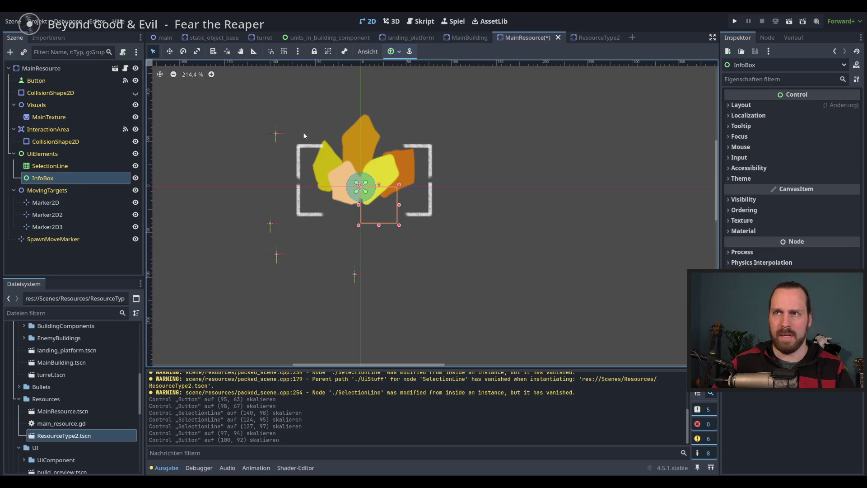
pyautogui.click(49, 166)
pyautogui.moveTo(295, 140); pyautogui.dragTo(297, 105)
pyautogui.hotkey('ctrl', 's')
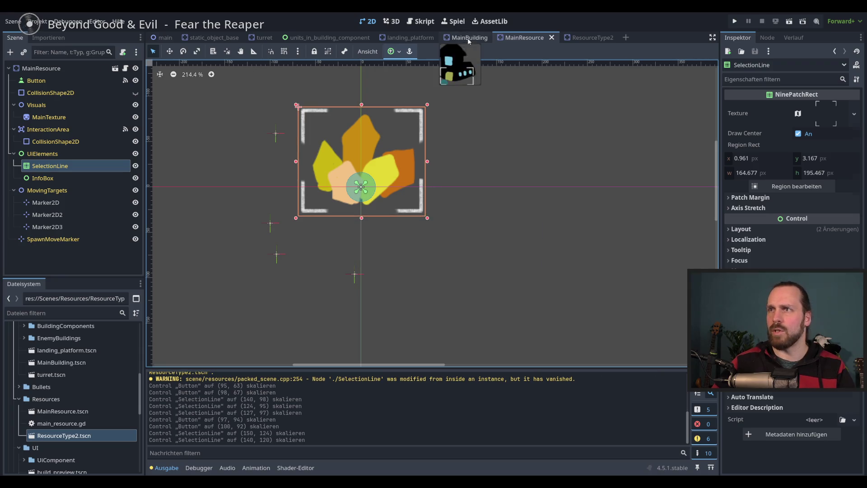
# - Enlarge MainBuilding's Button area to cover the building
pyautogui.click(468, 38)
pyautogui.click(50, 81)
pyautogui.moveTo(379, 204); pyautogui.dragTo(360, 176)
pyautogui.moveTo(456, 281); pyautogui.dragTo(465, 279)
# - Stretch MainBuilding's SelectionLine frame around the whole building and save
pyautogui.click(50, 166)
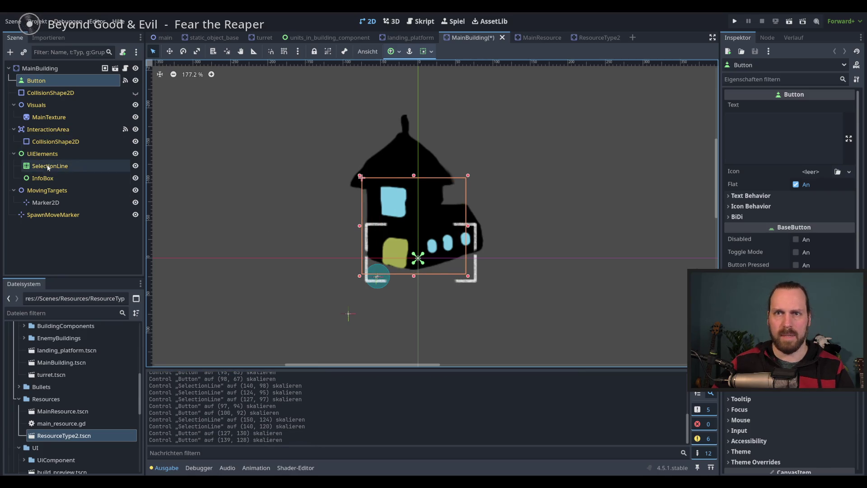
pyautogui.moveTo(363, 223); pyautogui.dragTo(344, 109)
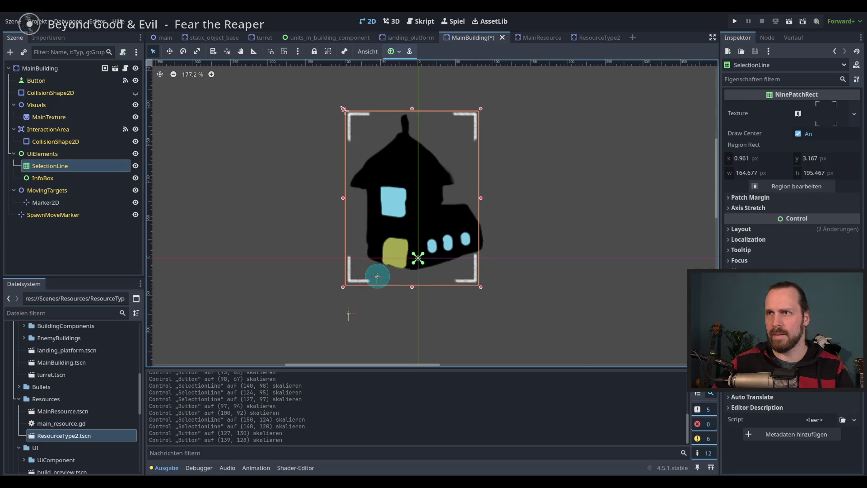
pyautogui.moveTo(482, 286); pyautogui.dragTo(491, 286)
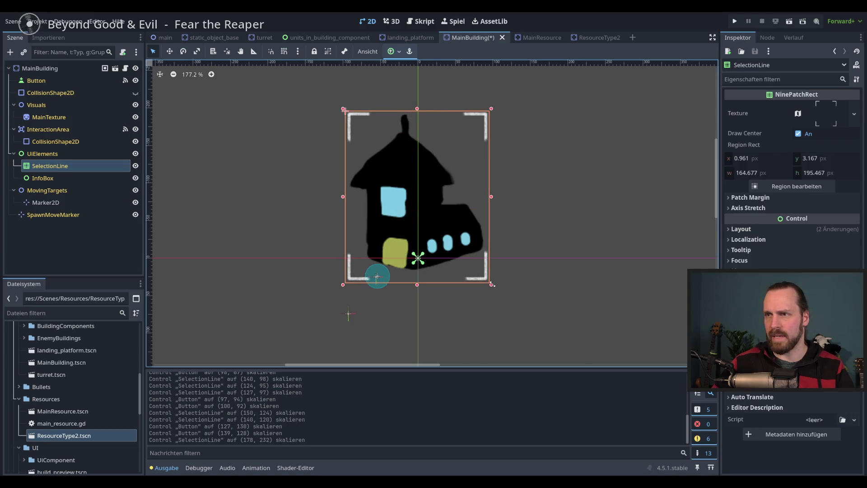
pyautogui.moveTo(347, 111); pyautogui.dragTo(347, 115)
pyautogui.hotkey('ctrl', 's')
# - Fit landing_platform's Button and SelectionLine boxes to the platform and save
pyautogui.click(406, 38)
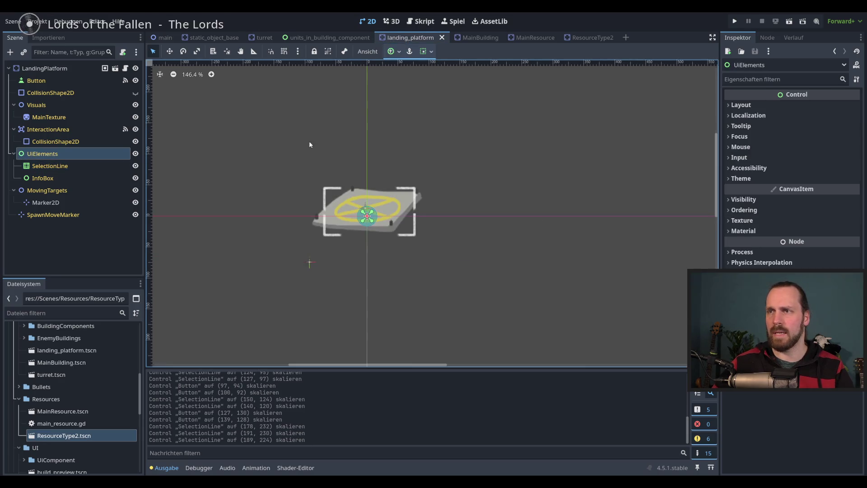
pyautogui.click(317, 194)
pyautogui.moveTo(315, 183)
pyautogui.mouseDown()
pyautogui.moveTo(310, 176)
pyautogui.moveTo(318, 183)
pyautogui.mouseUp()
pyautogui.hotkey('ctrl', 's')
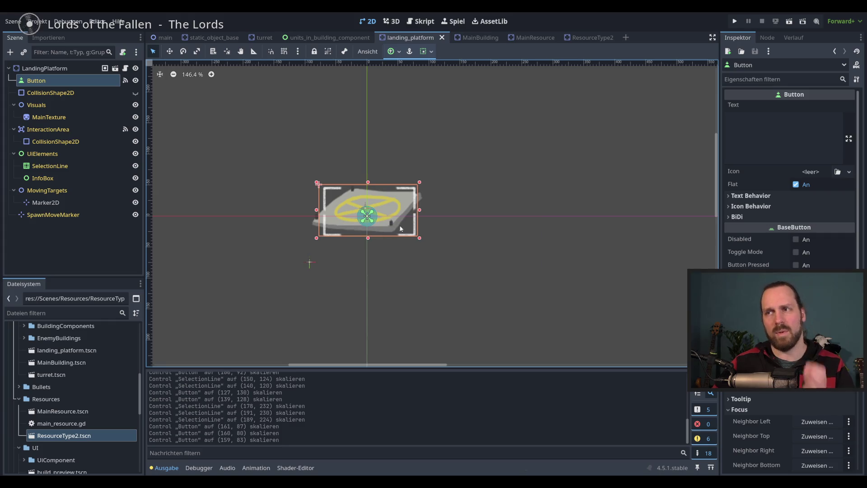
pyautogui.click(68, 166)
pyautogui.moveTo(319, 183); pyautogui.dragTo(307, 173)
pyautogui.moveTo(419, 242); pyautogui.dragTo(427, 248)
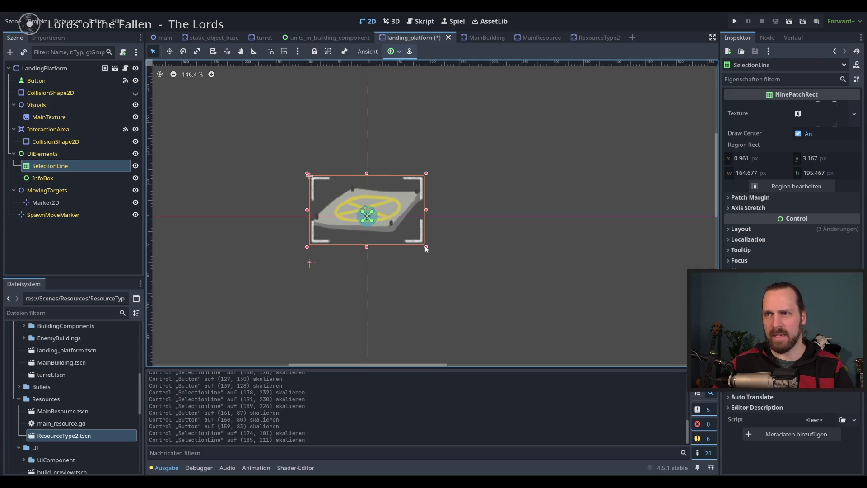
pyautogui.hotkey('ctrl', 's')
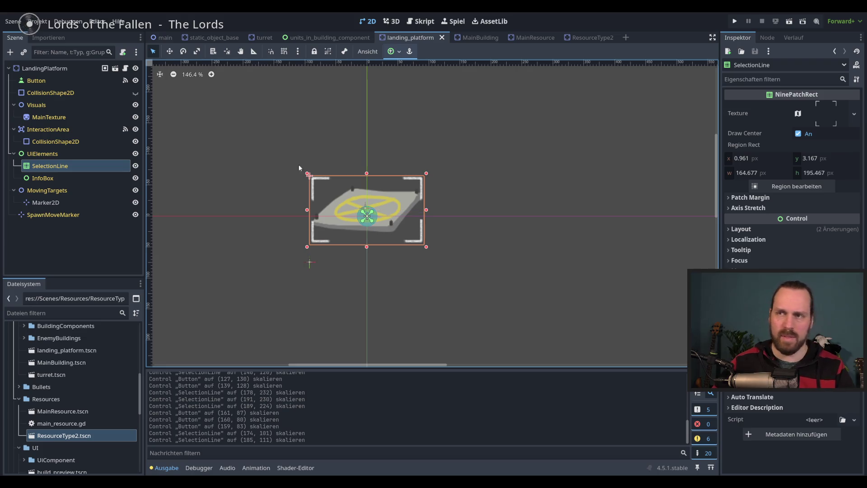
# - Fit turret's Button and SelectionLine boxes to its sprite, save, then test-run the game
pyautogui.click(261, 39)
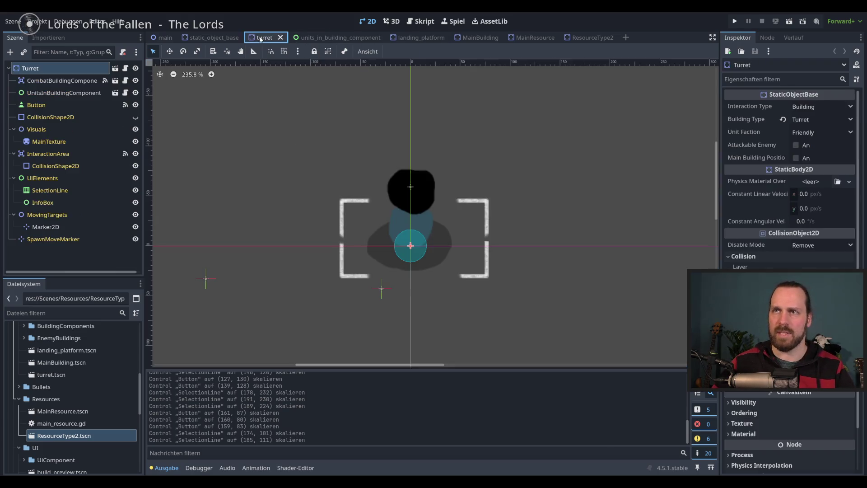
pyautogui.click(48, 105)
pyautogui.moveTo(370, 167); pyautogui.dragTo(366, 171)
pyautogui.moveTo(454, 273); pyautogui.dragTo(457, 280)
pyautogui.click(49, 190)
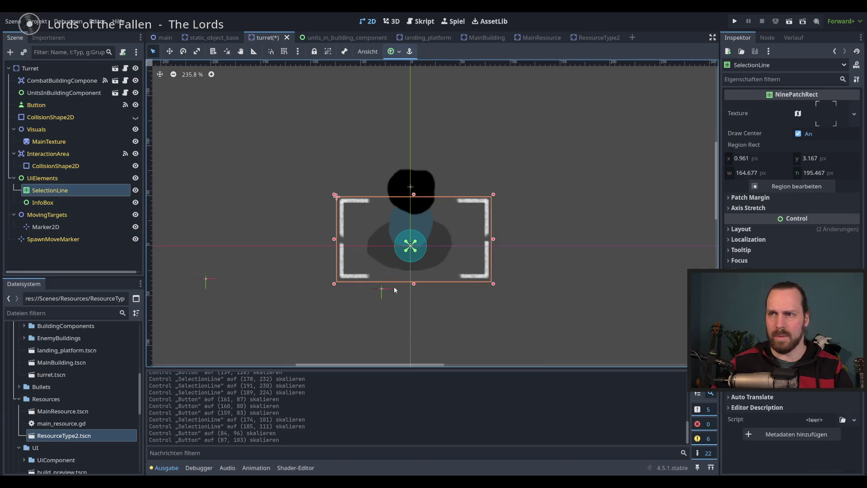
pyautogui.moveTo(334, 285); pyautogui.dragTo(353, 290)
pyautogui.moveTo(495, 195)
pyautogui.mouseDown()
pyautogui.moveTo(480, 146)
pyautogui.moveTo(472, 146)
pyautogui.mouseUp()
pyautogui.hotkey('ctrl', 's')
pyautogui.press('F5')
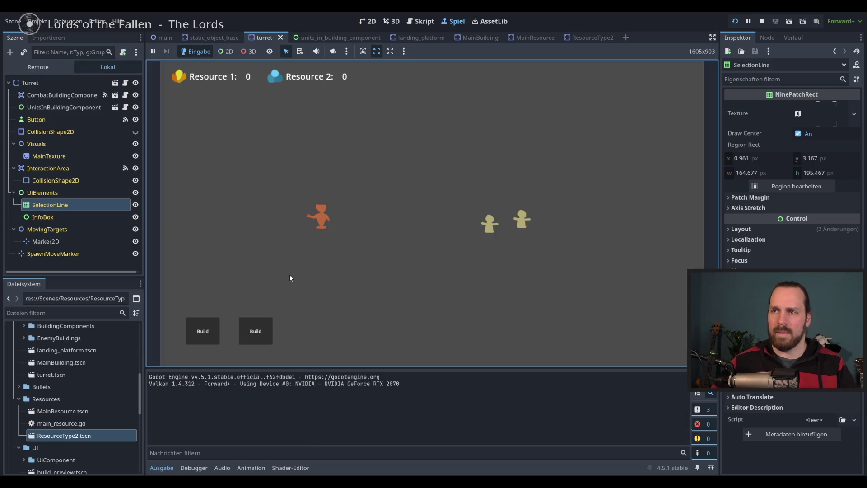
pyautogui.press('F8')
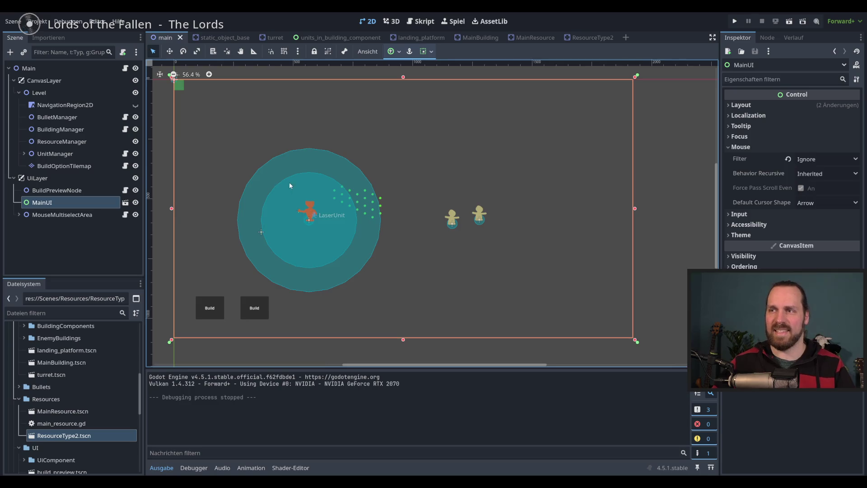
# - Instance MainBuilding under BuildingManager and place it just above the units
pyautogui.click(56, 129)
pyautogui.click(25, 52)
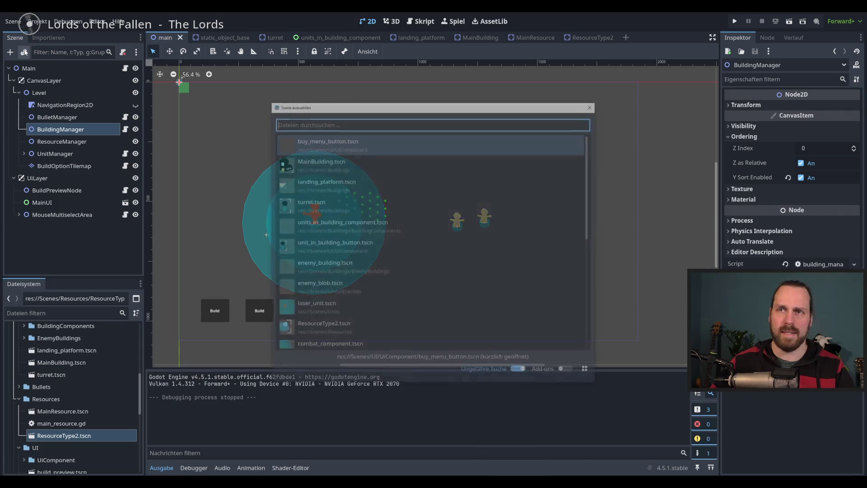
pyautogui.write('main')
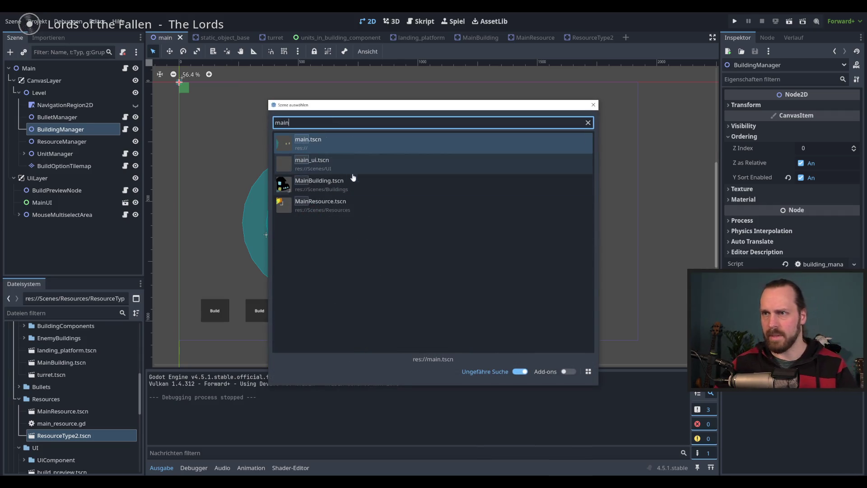
pyautogui.doubleClick(350, 184)
pyautogui.click(170, 51)
pyautogui.moveTo(280, 155)
pyautogui.mouseDown()
pyautogui.moveTo(479, 243)
pyautogui.moveTo(581, 257)
pyautogui.mouseUp()
pyautogui.moveTo(578, 257); pyautogui.dragTo(572, 260)
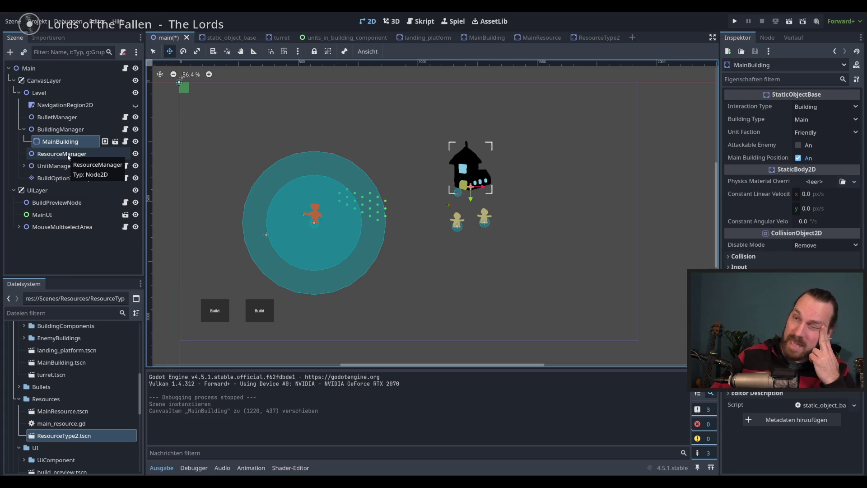
# - Instance landing_platform under BuildingManager and place it right of the units
pyautogui.click(61, 129)
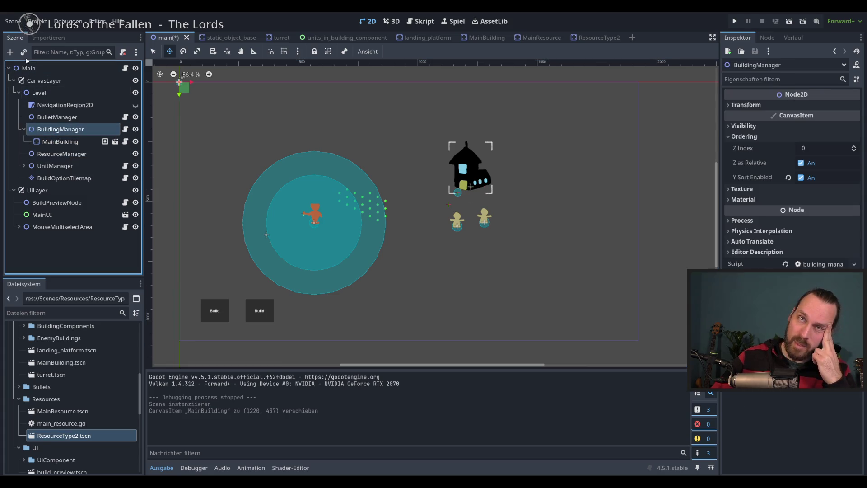
pyautogui.click(24, 53)
pyautogui.write('land')
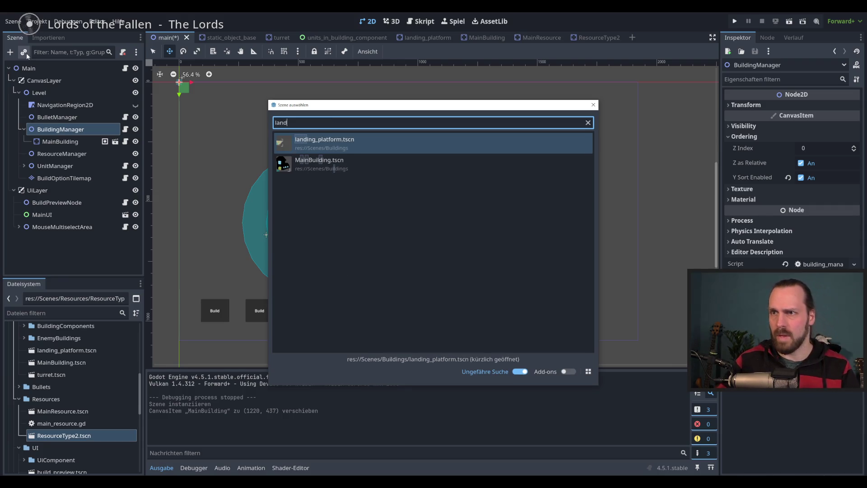
pyautogui.press('Up')
pyautogui.press('Return')
pyautogui.moveTo(309, 159)
pyautogui.mouseDown()
pyautogui.moveTo(626, 278)
pyautogui.moveTo(677, 288)
pyautogui.mouseUp()
# - Instance turret.tscn under BuildingManager and place it below right of the blue circle
pyautogui.click(74, 167)
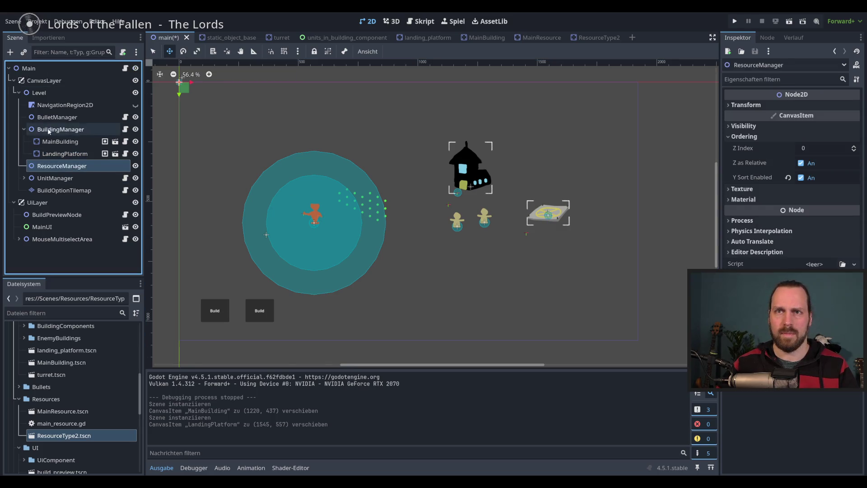
pyautogui.click(49, 129)
pyautogui.click(24, 53)
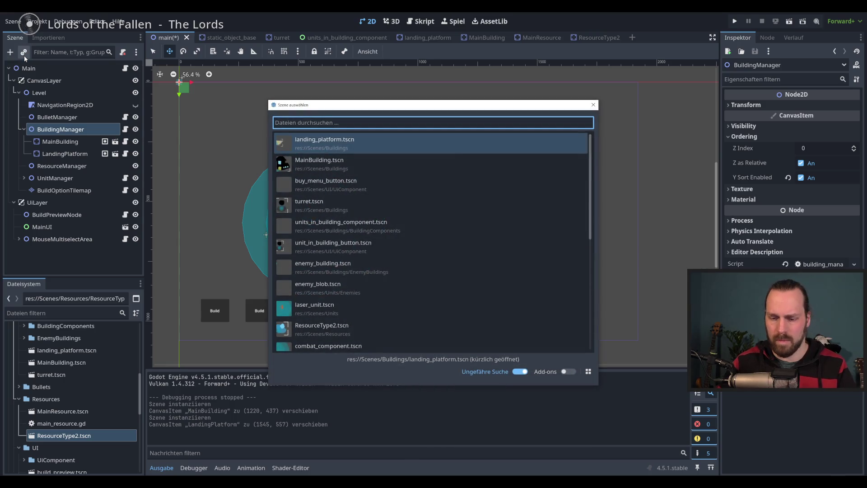
pyautogui.write('tru')
pyautogui.press('BackSpace')
pyautogui.press('BackSpace')
pyautogui.write('ur')
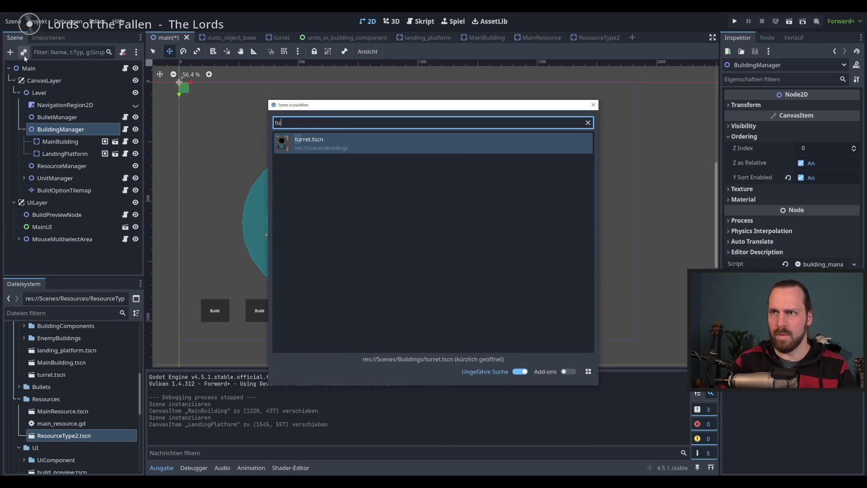
pyautogui.press('Down')
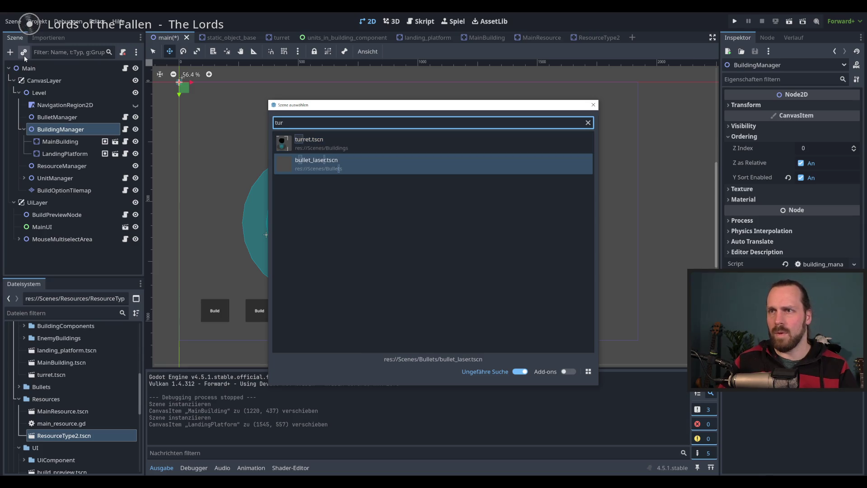
pyautogui.press('Up')
pyautogui.press('Return')
pyautogui.moveTo(278, 190)
pyautogui.mouseDown()
pyautogui.moveTo(383, 251)
pyautogui.moveTo(487, 350)
pyautogui.moveTo(490, 378)
pyautogui.moveTo(519, 370)
pyautogui.moveTo(512, 378)
pyautogui.mouseUp()
# - Add a MainResource instance under ResourceManager
pyautogui.click(61, 178)
pyautogui.click(24, 53)
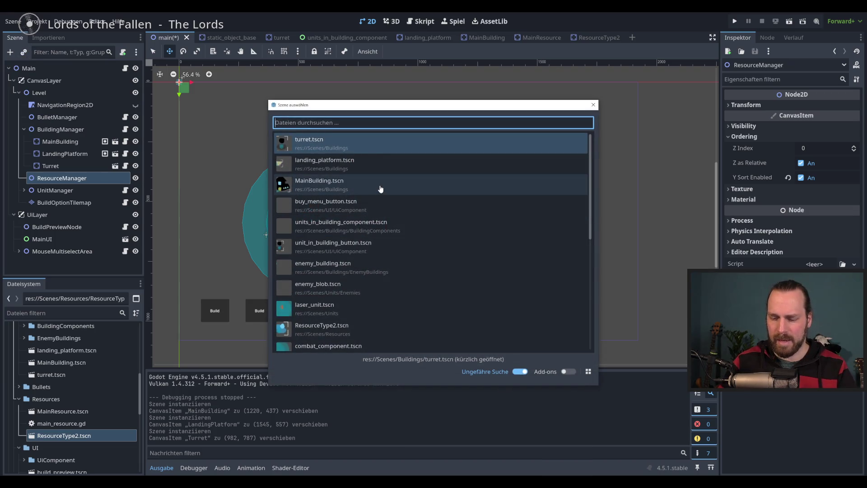
pyautogui.write('res')
pyautogui.doubleClick(325, 164)
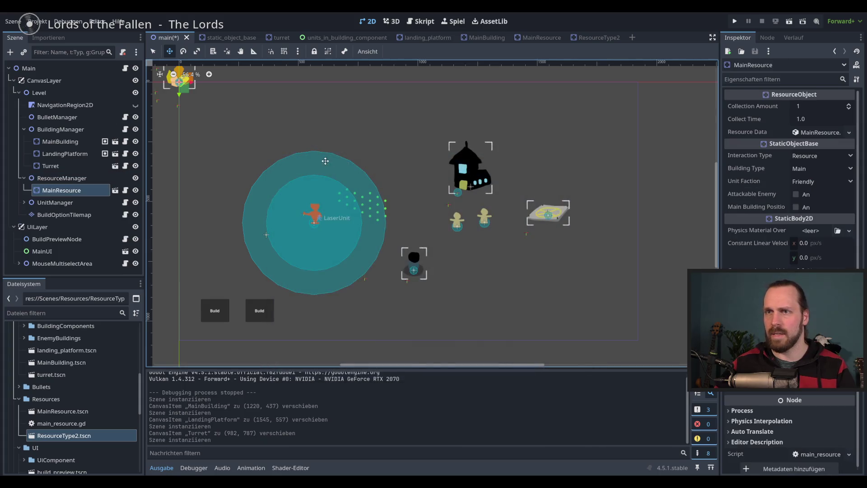
# - Place and duplicate the MainResource crystal, then add and duplicate a ResourceType2 at upper right
pyautogui.moveTo(606, 158)
pyautogui.mouseDown()
pyautogui.moveTo(522, 312)
pyautogui.moveTo(586, 294)
pyautogui.mouseUp()
pyautogui.hotkey('ctrl', 'd')
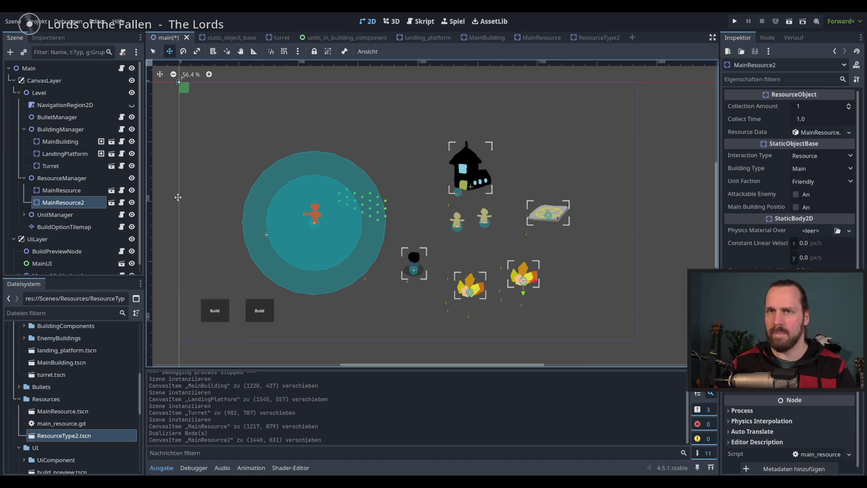
pyautogui.click(58, 178)
pyautogui.click(24, 54)
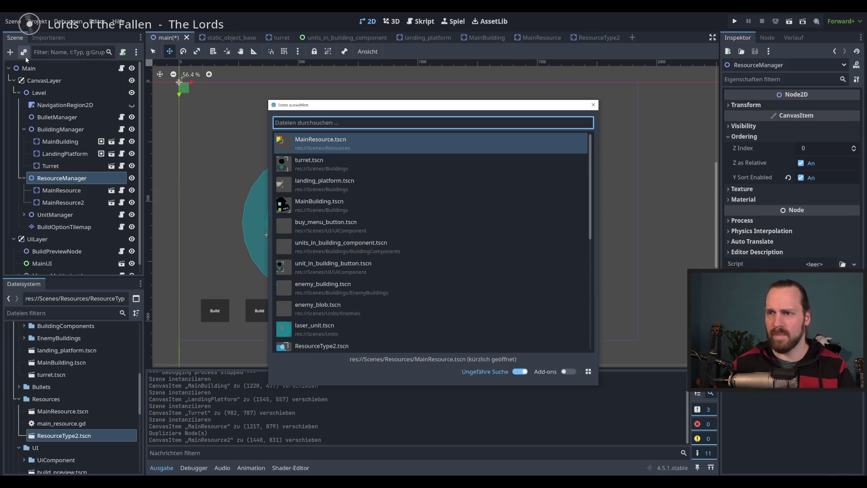
pyautogui.doubleClick(335, 343)
pyautogui.moveTo(335, 343); pyautogui.dragTo(692, 388)
pyautogui.hotkey('ctrl', 'd')
pyautogui.moveTo(623, 218); pyautogui.dragTo(667, 234)
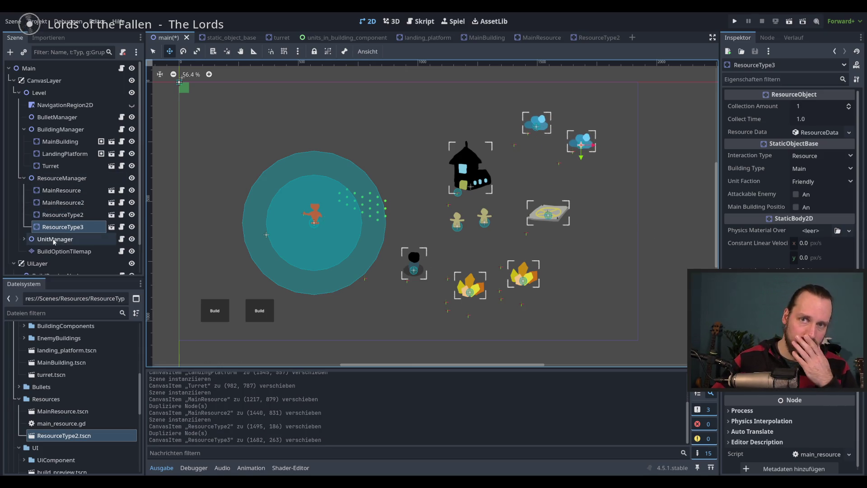
# - Add enemy_building under BuildingManager at the top left and a duplicate further left
pyautogui.click(74, 131)
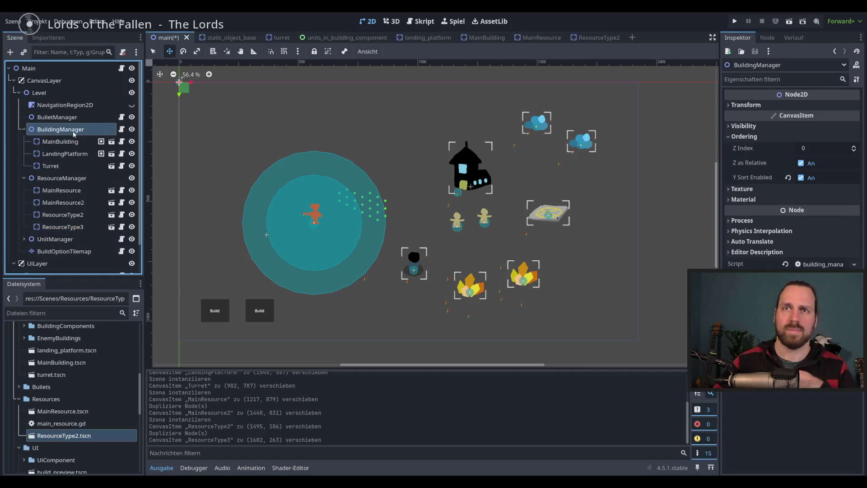
pyautogui.click(24, 53)
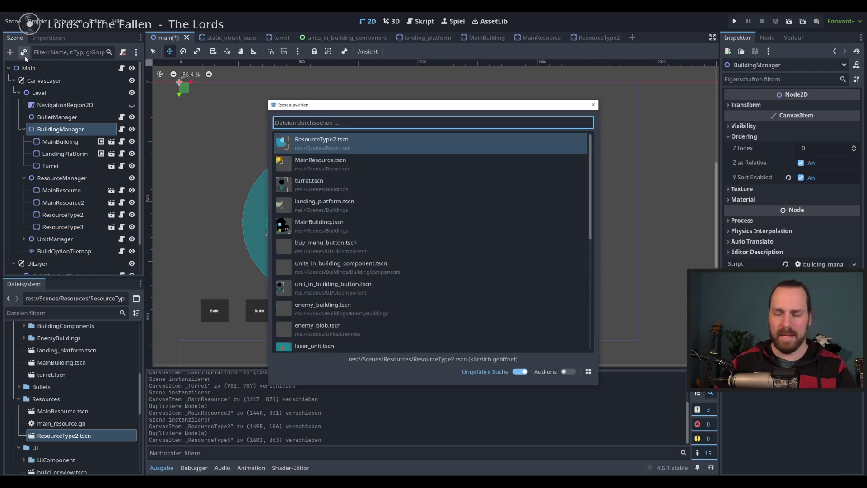
pyautogui.write('en')
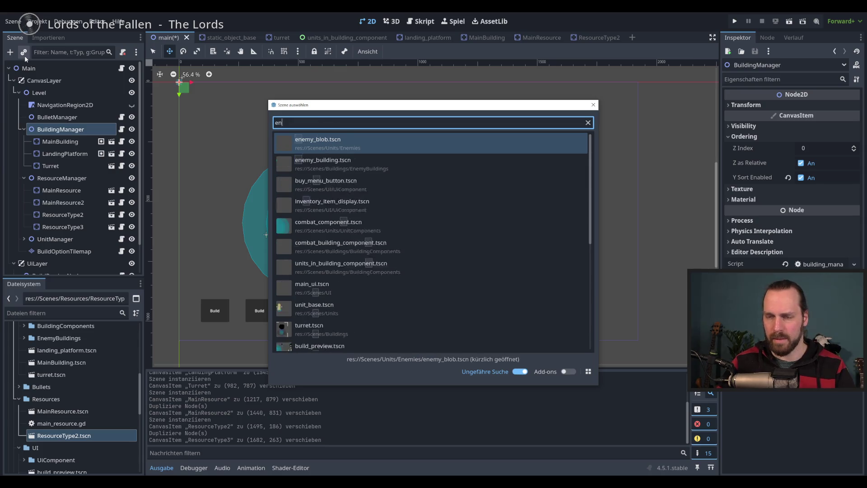
pyautogui.write('emy')
pyautogui.press('Down')
pyautogui.press('Return')
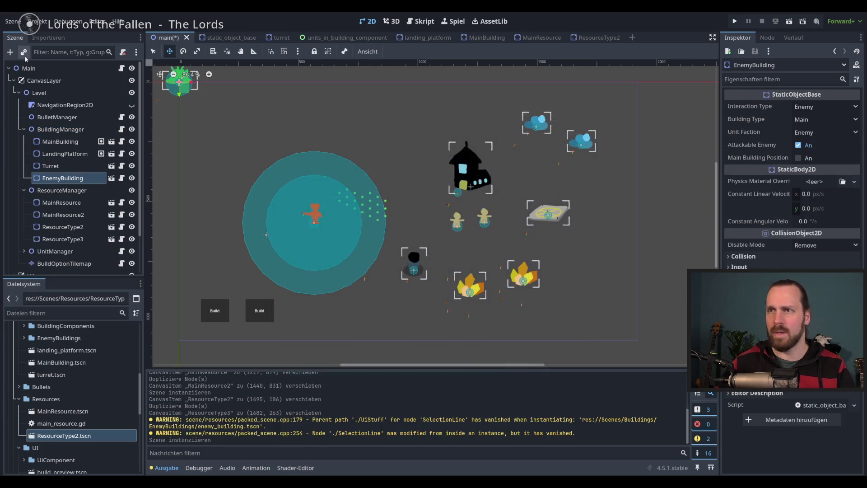
pyautogui.moveTo(225, 186); pyautogui.dragTo(319, 227)
pyautogui.hotkey('ctrl', 'd')
pyautogui.moveTo(376, 242); pyautogui.dragTo(327, 277)
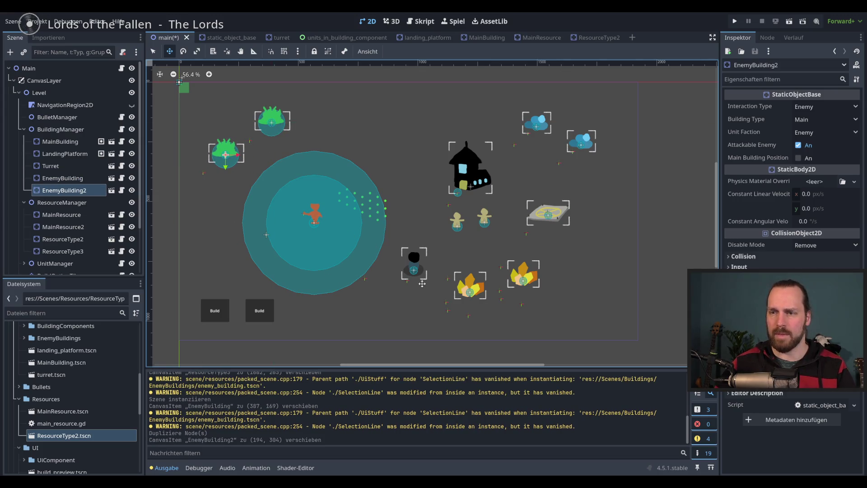
# - Save the main scene and run the game
pyautogui.click(111, 189)
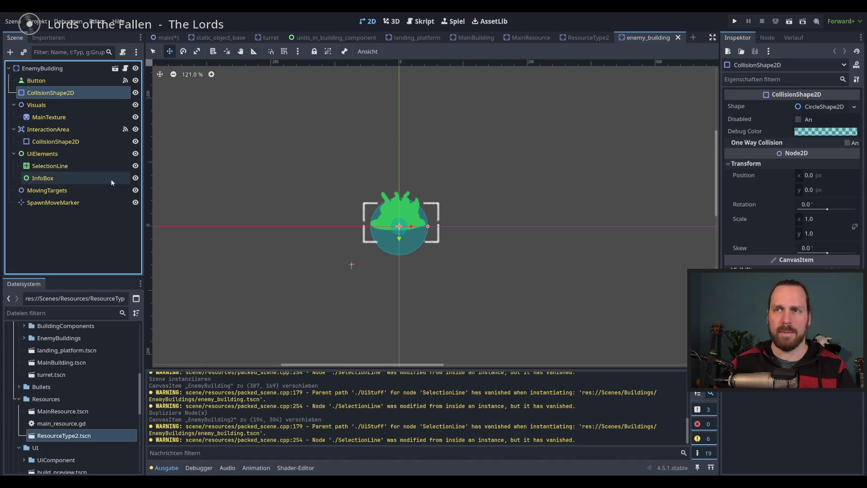
pyautogui.hotkey('ctrl', 's')
pyautogui.click(170, 38)
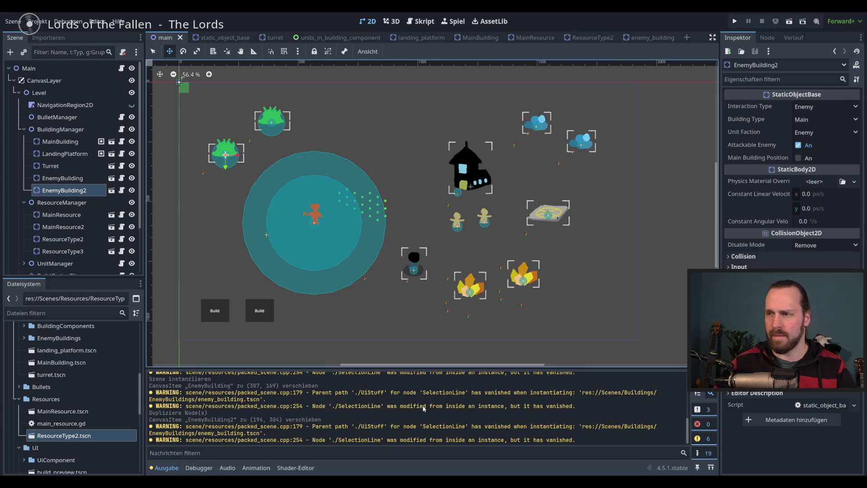
pyautogui.press('F5')
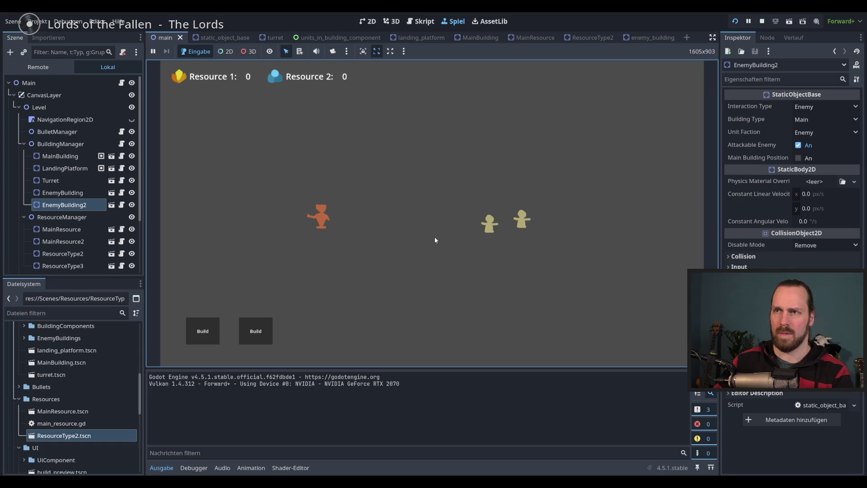
# - Restart the game to check the new buildings, then stop it and select the first enemy building
pyautogui.press('F8')
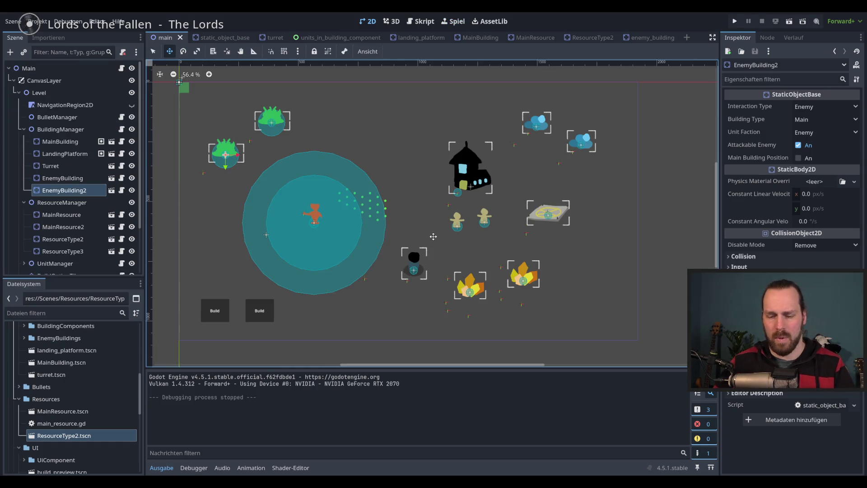
pyautogui.press('F5')
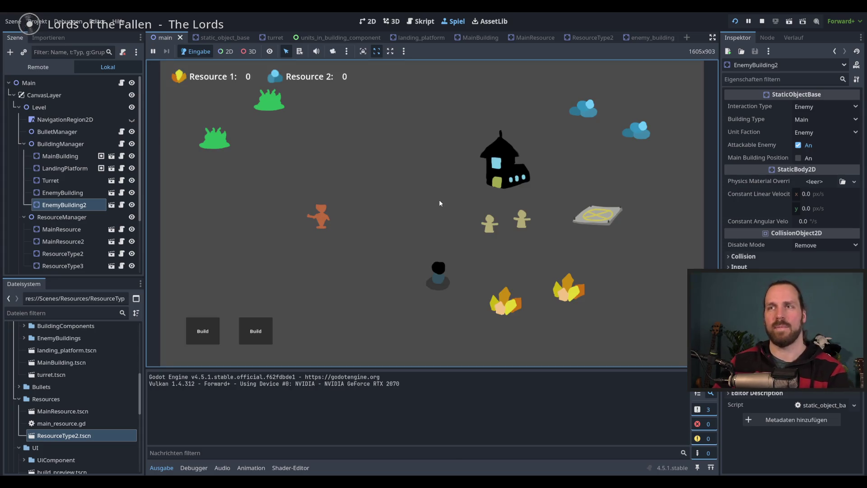
pyautogui.press('F8')
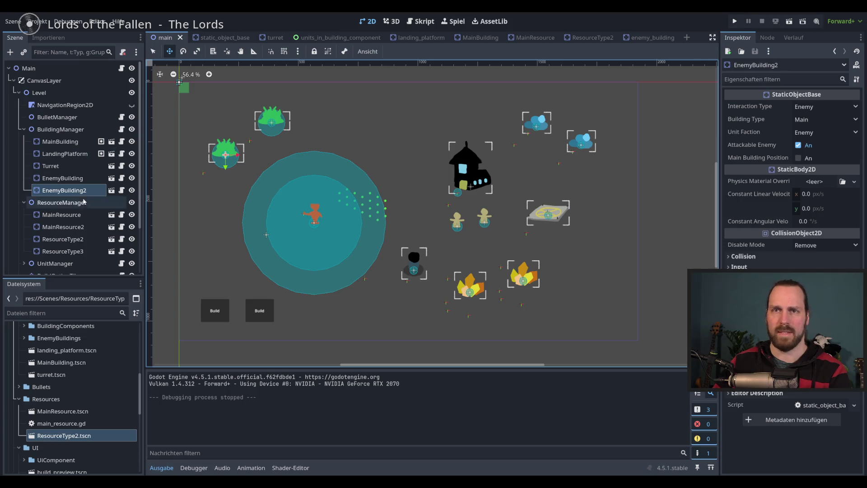
pyautogui.click(64, 178)
# - Run the game again and box-select the orange unit
pyautogui.press('F5')
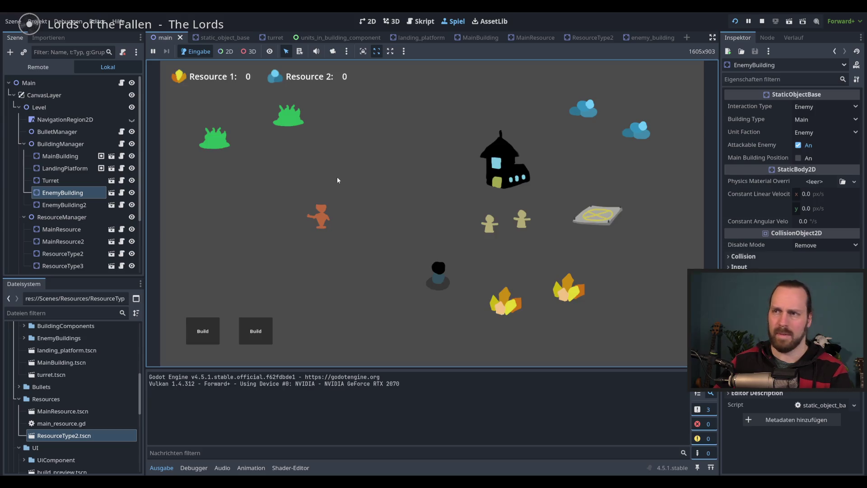
pyautogui.moveTo(268, 201); pyautogui.dragTo(348, 279)
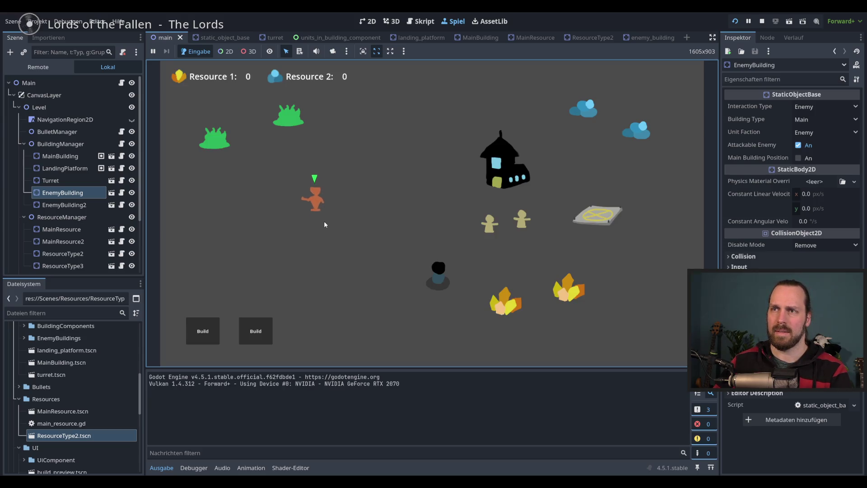
pyautogui.moveTo(431, 284)
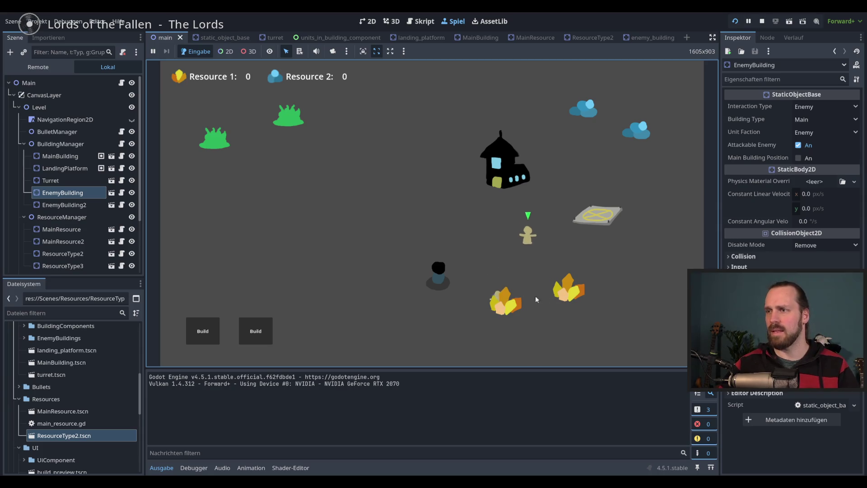
# - Buy two Workers from the in-game unit purchase menu, spending all of Resource 1
pyautogui.click(212, 335)
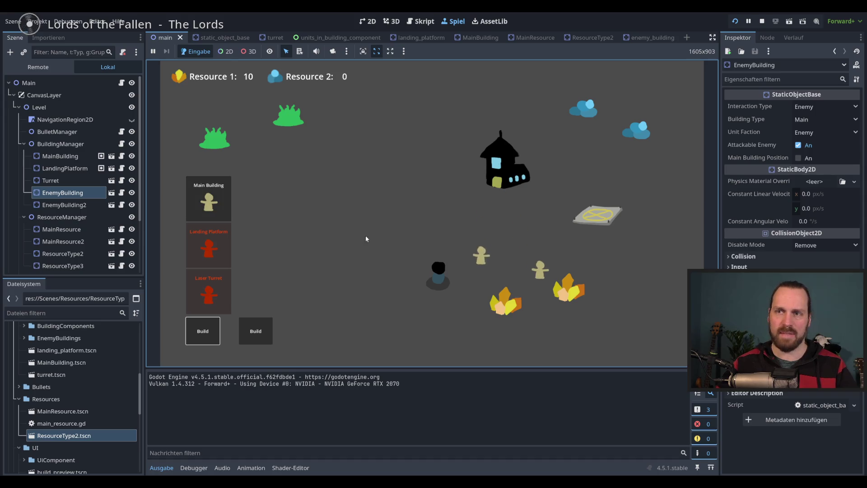
pyautogui.click(255, 330)
pyautogui.click(277, 238)
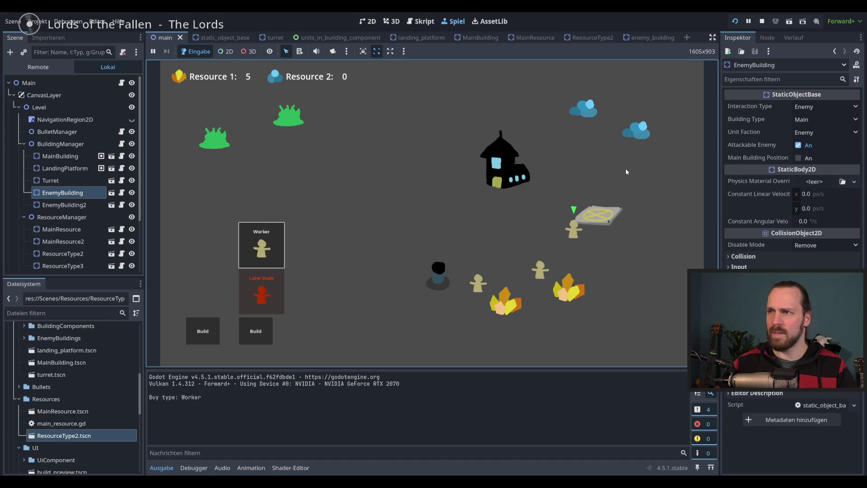
pyautogui.click(259, 328)
pyautogui.click(263, 244)
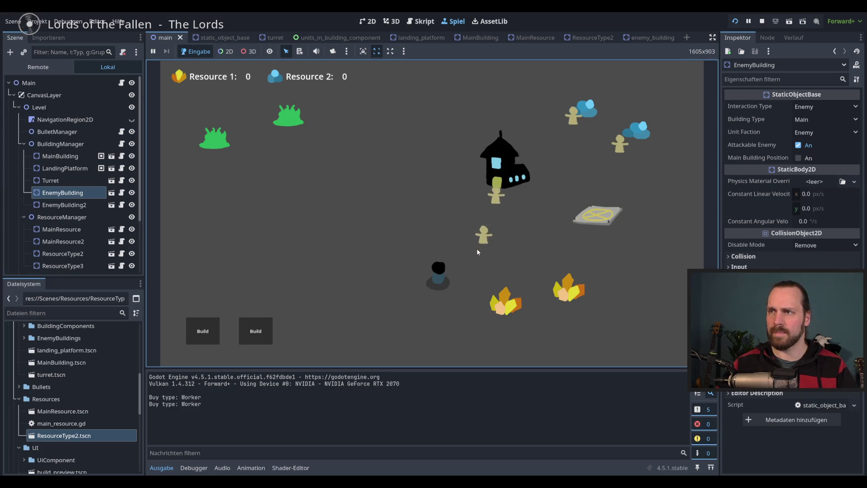
# - Reopen the build and unit purchase menus as workers gather resources, then stop the game
pyautogui.click(202, 337)
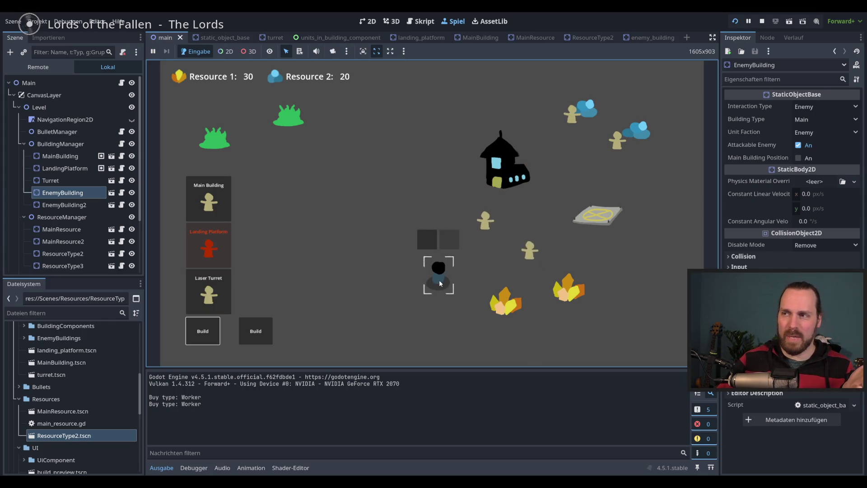
pyautogui.click(255, 332)
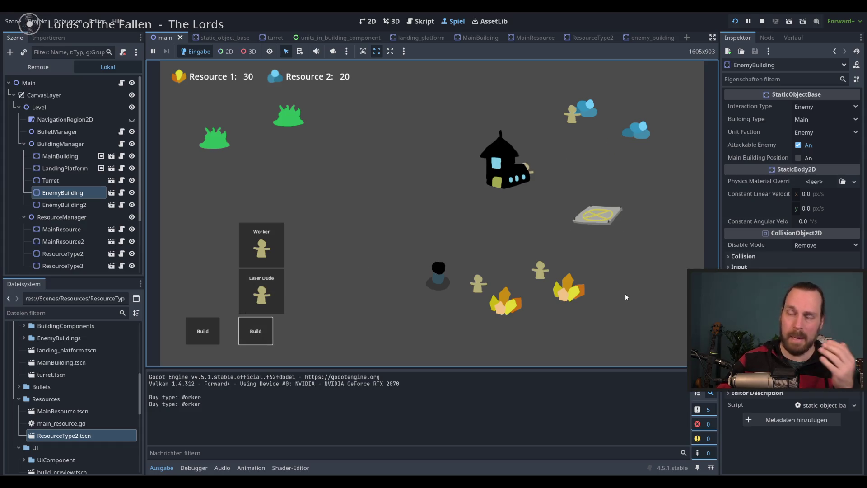
pyautogui.press('F8')
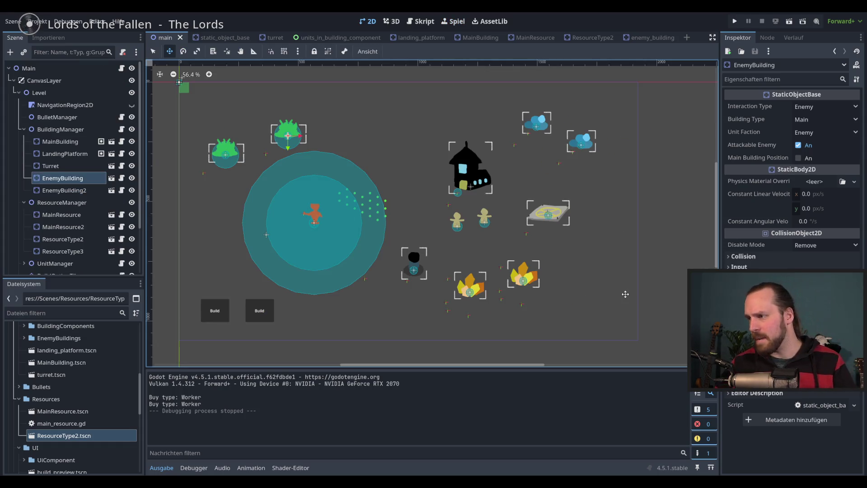
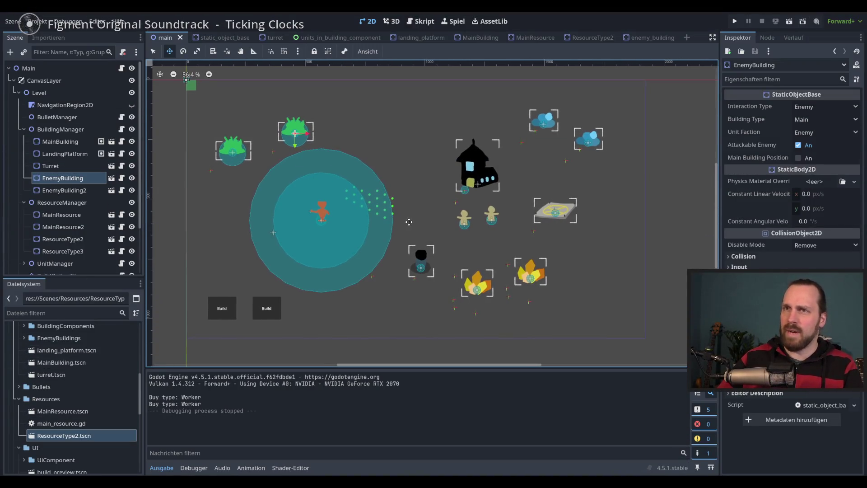
# - Run the game and send the selected worker to the crystal resource
pyautogui.hscroll(1, 407, 223)
pyautogui.moveTo(405, 223); pyautogui.dragTo(401, 225)
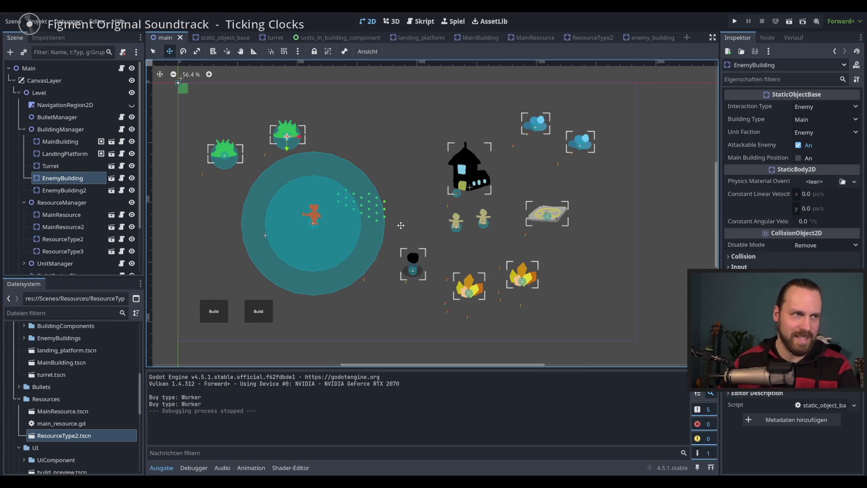
pyautogui.moveTo(400, 225); pyautogui.dragTo(416, 226)
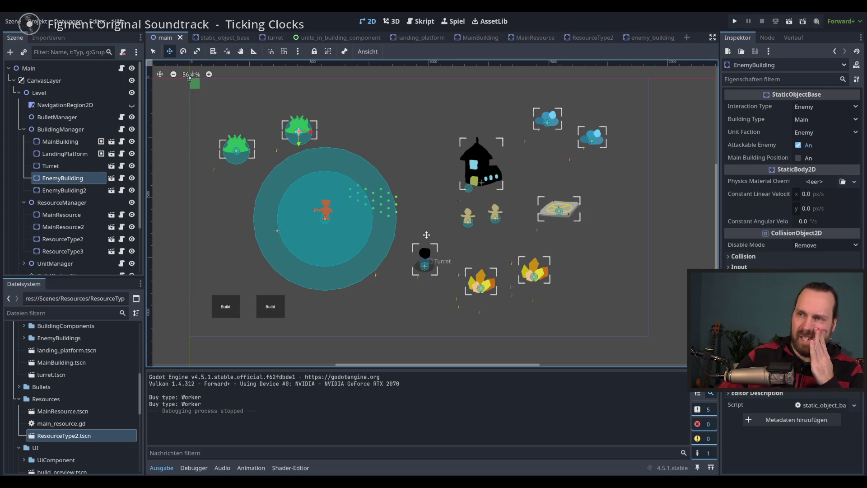
pyautogui.press('F5')
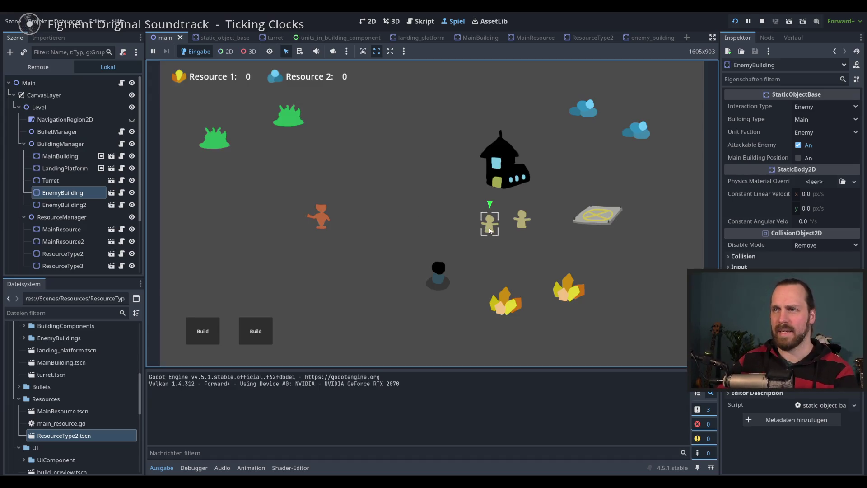
pyautogui.rightClick(500, 292)
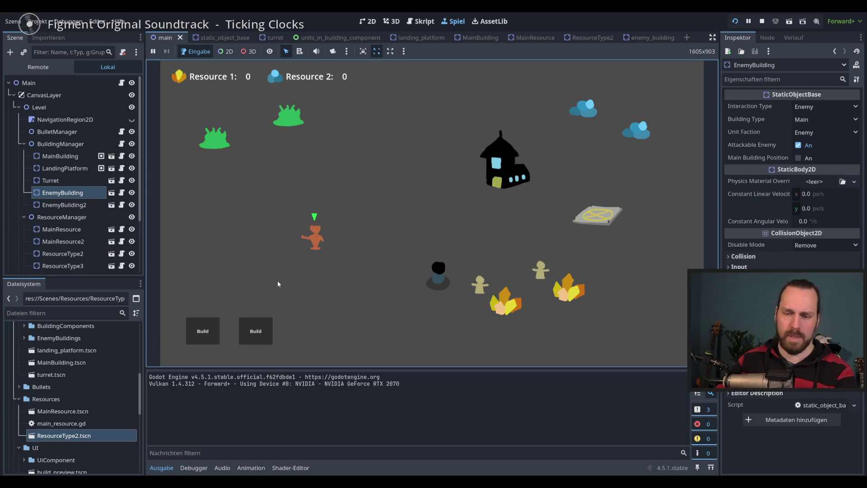
# - Place a Laser Turret on the map, then buy a Worker and a Laser Dude
pyautogui.click(218, 336)
pyautogui.click(211, 295)
pyautogui.click(322, 137)
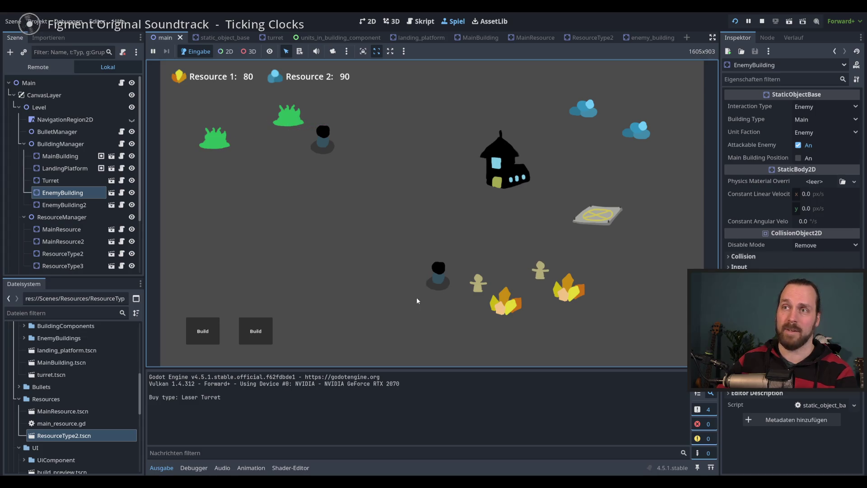
pyautogui.click(263, 339)
pyautogui.click(262, 246)
pyautogui.click(262, 293)
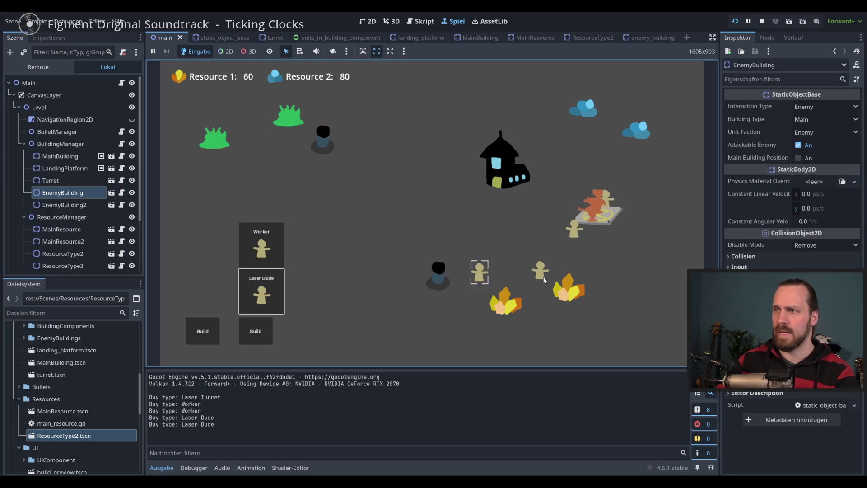
pyautogui.click(562, 189)
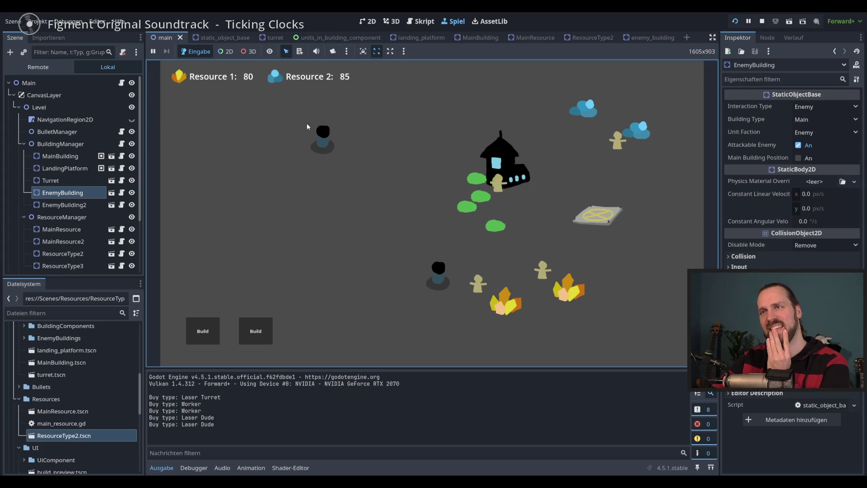
# - Select the lower turret and toggle the unit purchase list to check its highlight
pyautogui.moveTo(424, 261)
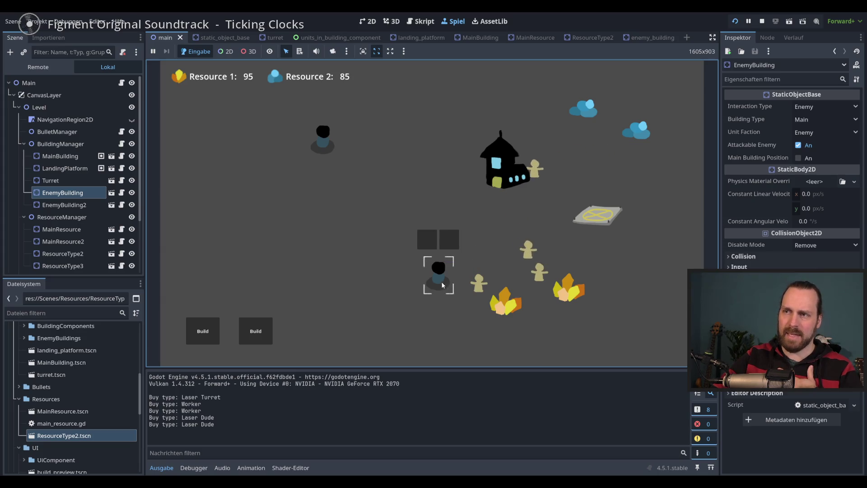
pyautogui.moveTo(438, 290)
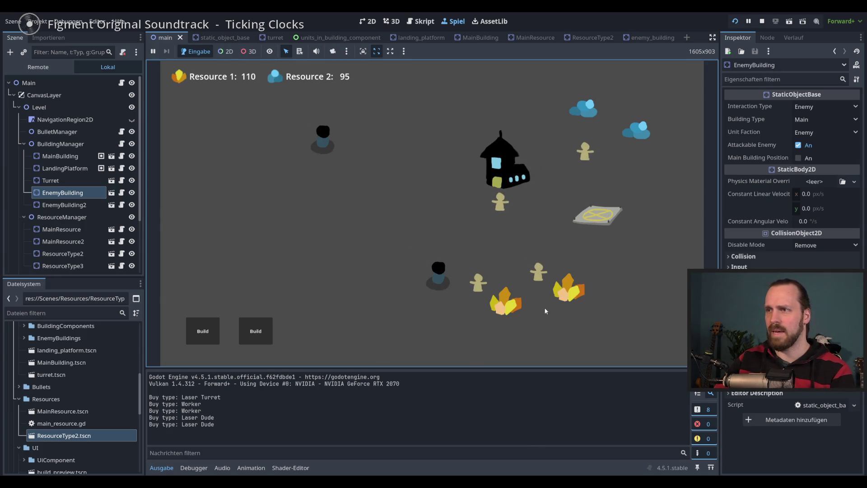
pyautogui.click(439, 278)
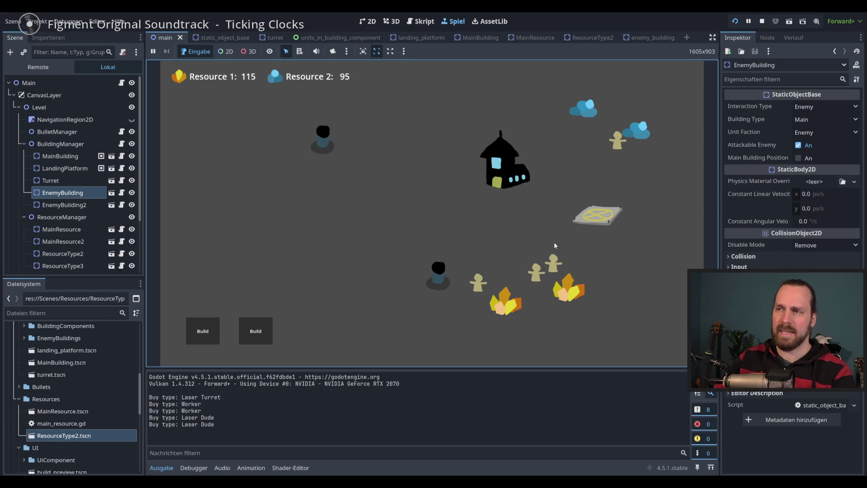
pyautogui.click(256, 331)
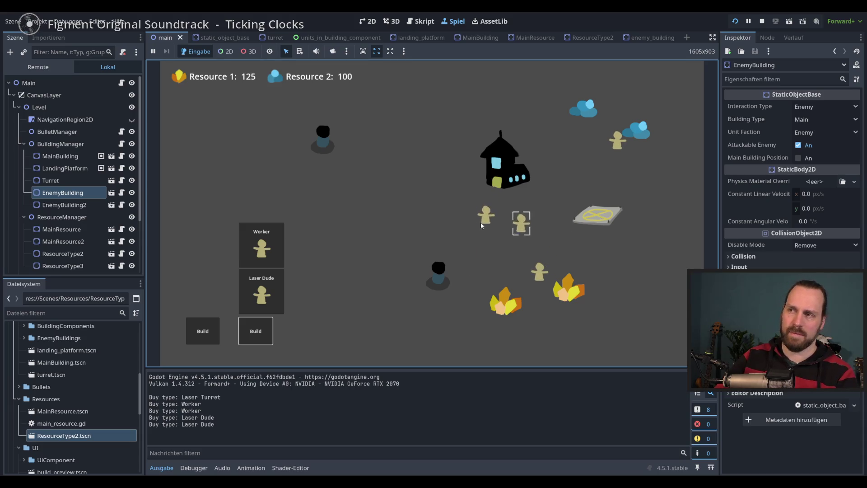
pyautogui.click(613, 216)
pyautogui.click(256, 331)
pyautogui.click(255, 331)
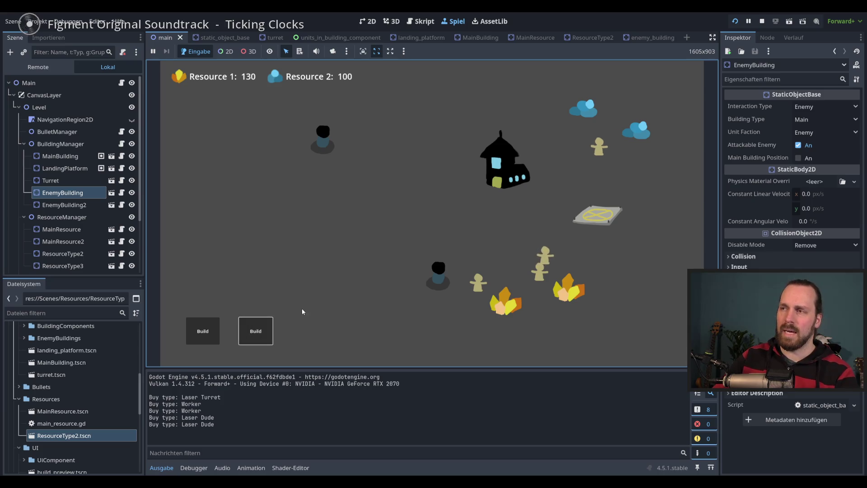
pyautogui.click(194, 334)
# - Place a Landing Platform on the left side of the map
pyautogui.click(209, 246)
pyautogui.click(331, 245)
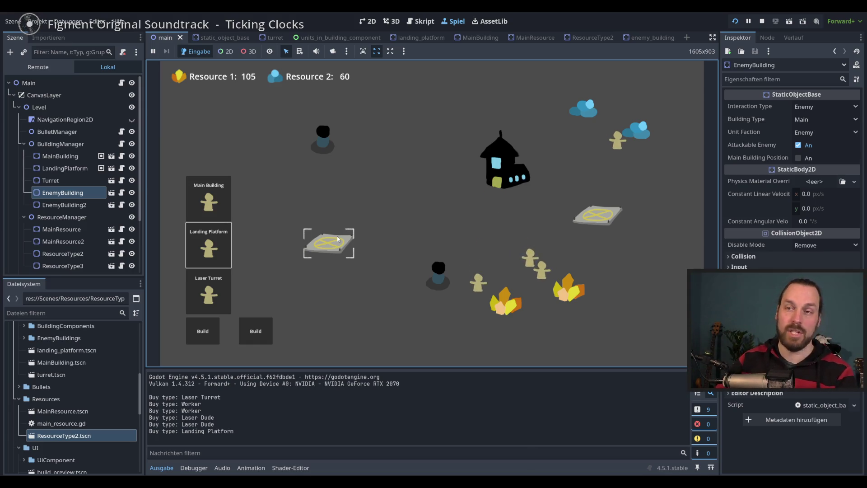
pyautogui.click(253, 330)
pyautogui.click(269, 330)
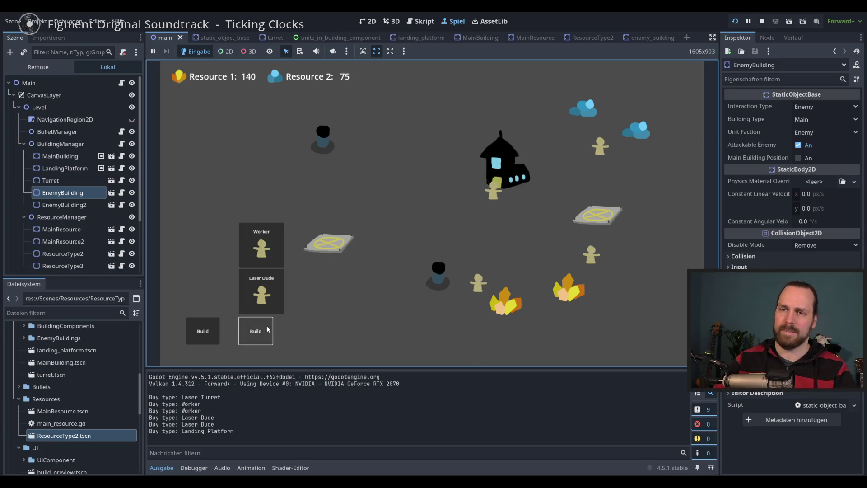
# - Select the new landing platform, toggle the unit list to test its highlight, then stop the game
pyautogui.click(256, 331)
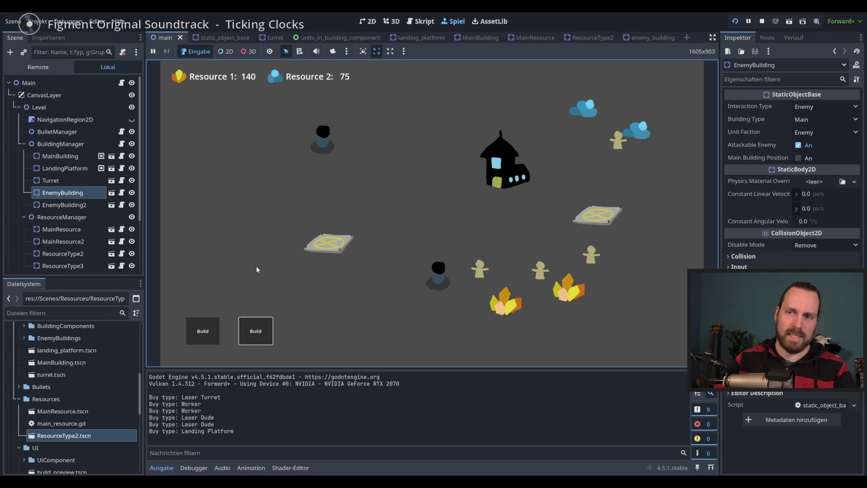
pyautogui.click(327, 246)
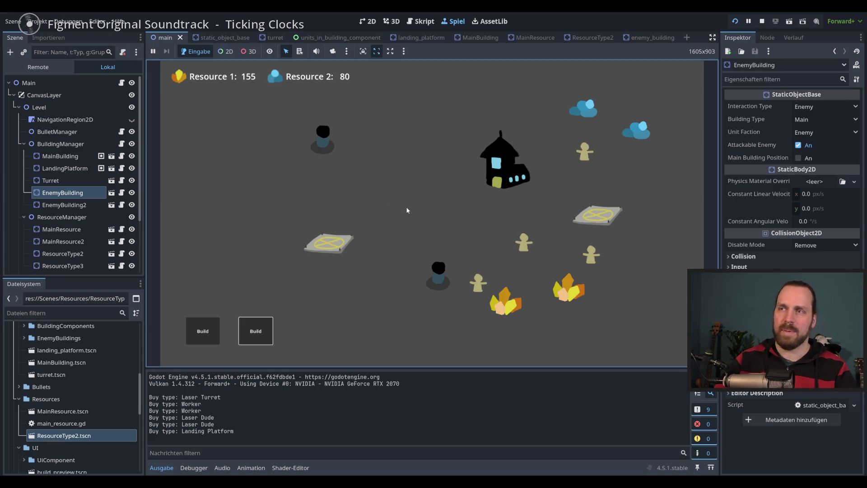
pyautogui.click(261, 339)
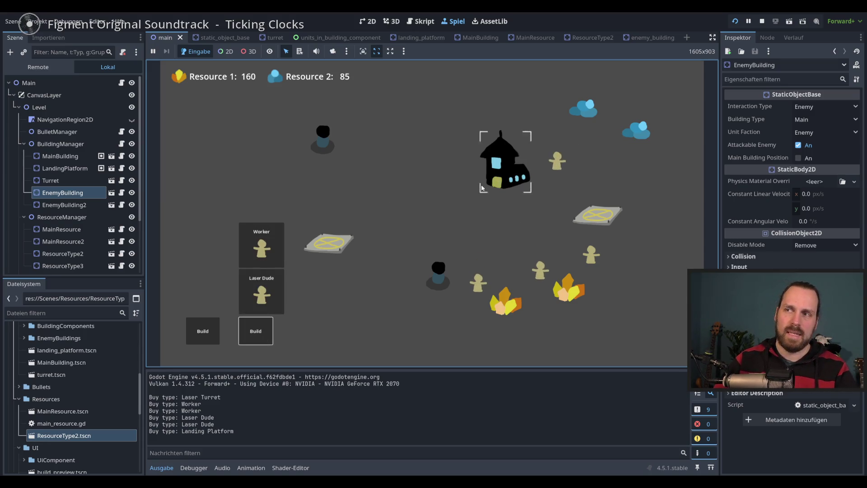
pyautogui.click(254, 330)
pyautogui.click(255, 331)
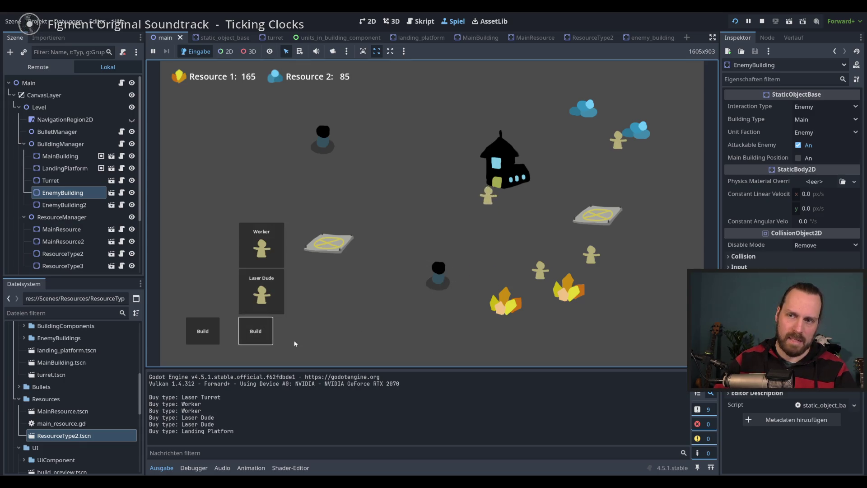
pyautogui.click(255, 332)
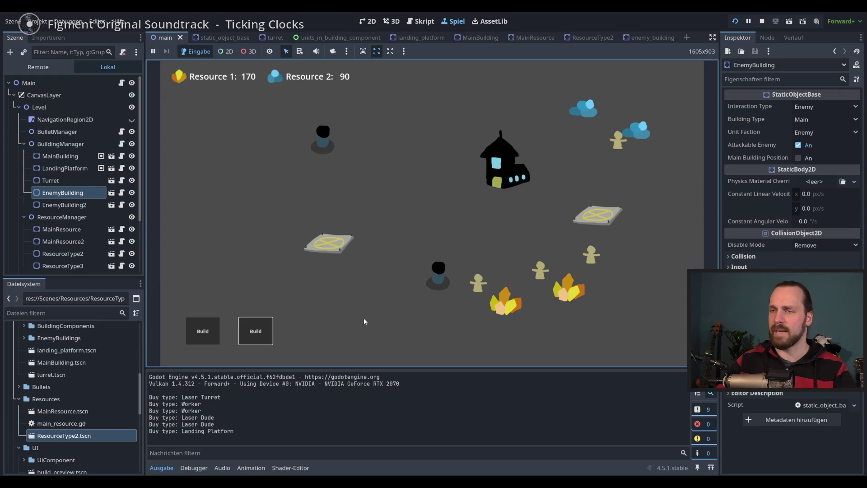
pyautogui.moveTo(437, 277)
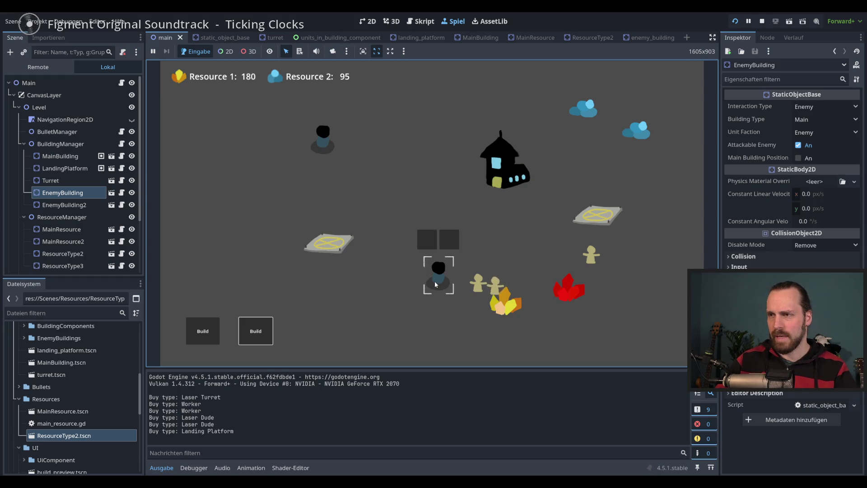
pyautogui.press('F8')
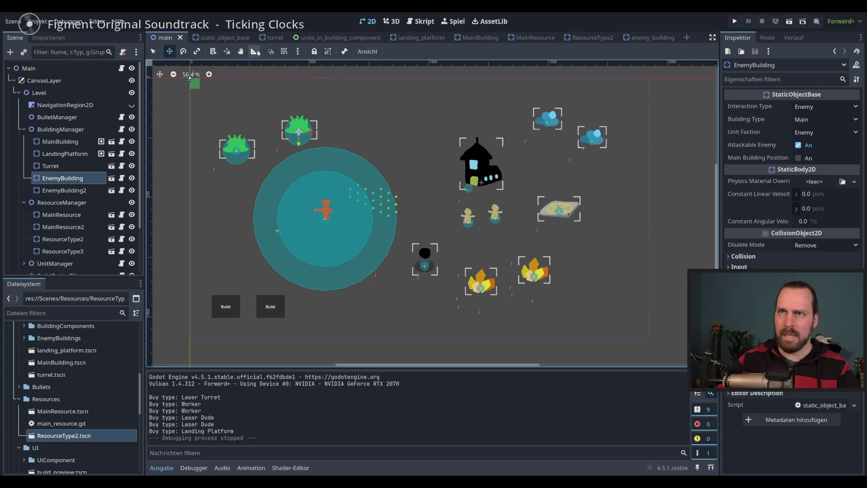
# - Close the landing_platform, MainBuilding, MainResource, ResourceType2 and enemy_building scene tabs
pyautogui.click(428, 38)
pyautogui.click(443, 38)
pyautogui.click(418, 37)
pyautogui.click(431, 37)
pyautogui.click(432, 37)
pyautogui.click(437, 37)
pyautogui.click(434, 38)
pyautogui.click(438, 38)
pyautogui.click(441, 38)
pyautogui.click(441, 38)
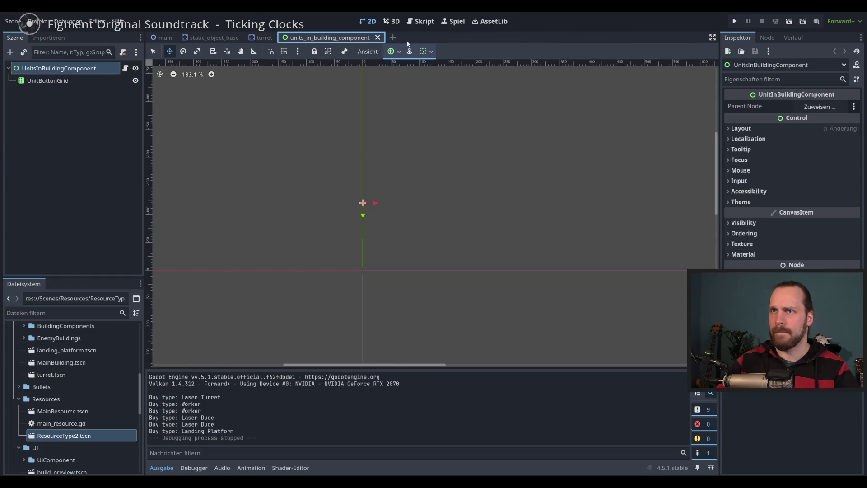
# - Look over the turret scene, then open the static_object_base scene and its script
pyautogui.click(260, 40)
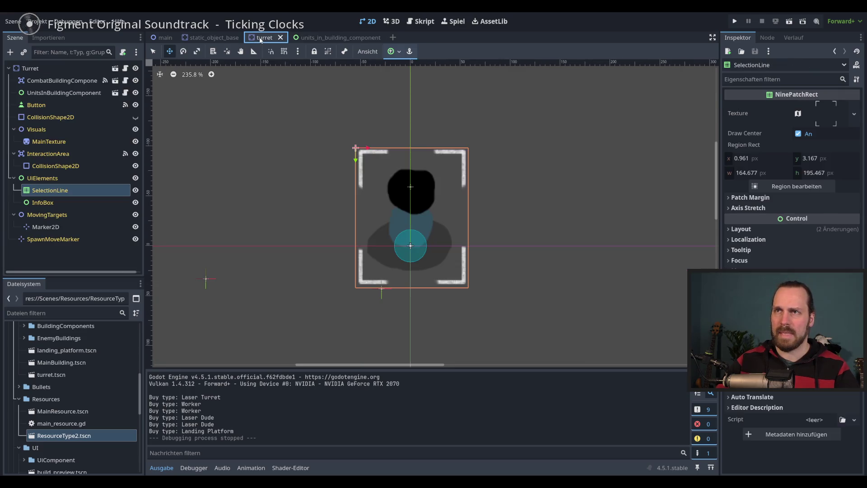
pyautogui.scroll(-2, 344, 135)
pyautogui.scroll(2, 344, 109)
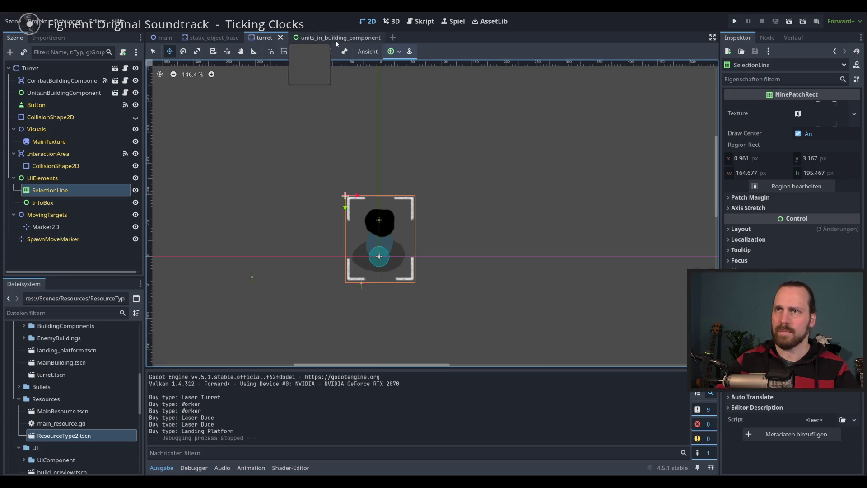
pyautogui.click(211, 38)
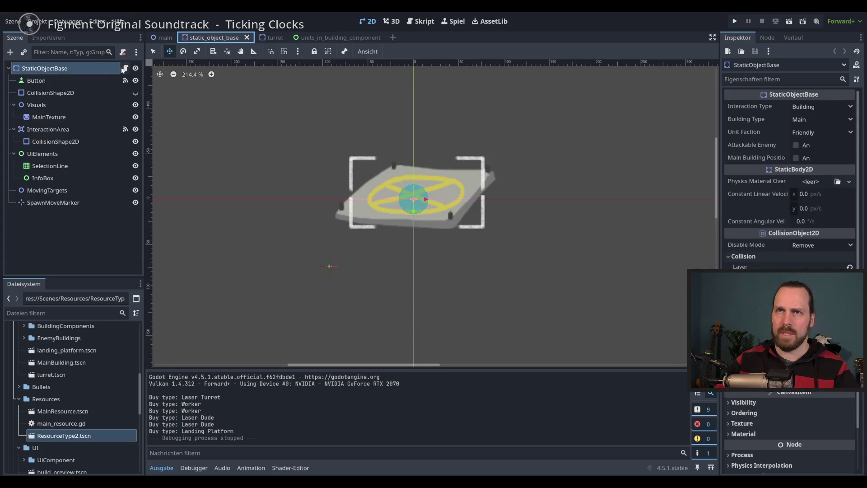
pyautogui.click(125, 68)
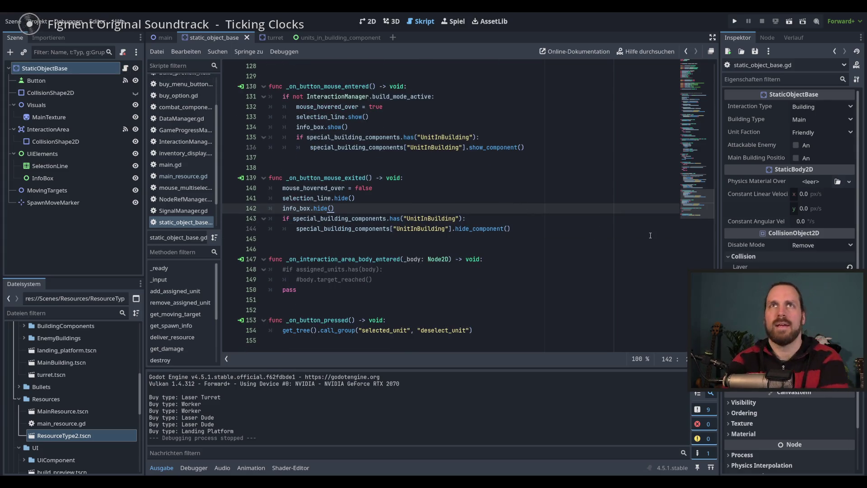
# - Check the units_inside declaration, then open unit_base.gd from the Units folder
pyautogui.click(696, 81)
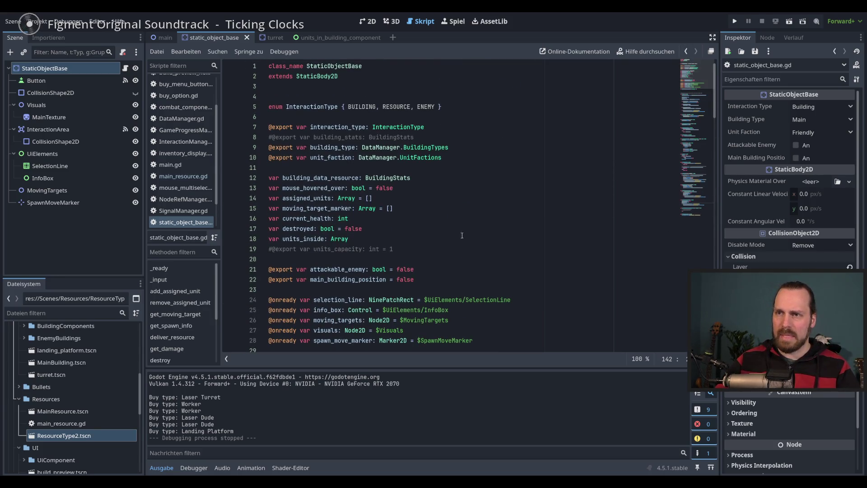
pyautogui.click(392, 241)
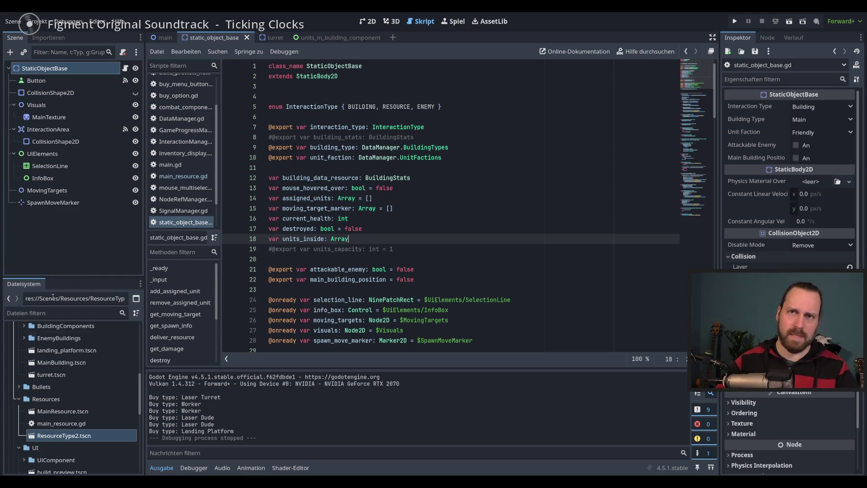
pyautogui.scroll(-5, 88, 398)
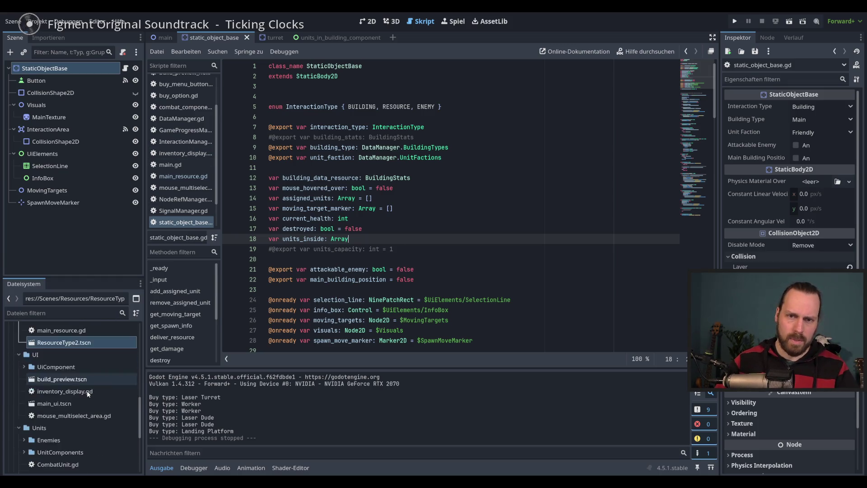
pyautogui.scroll(-1, 89, 427)
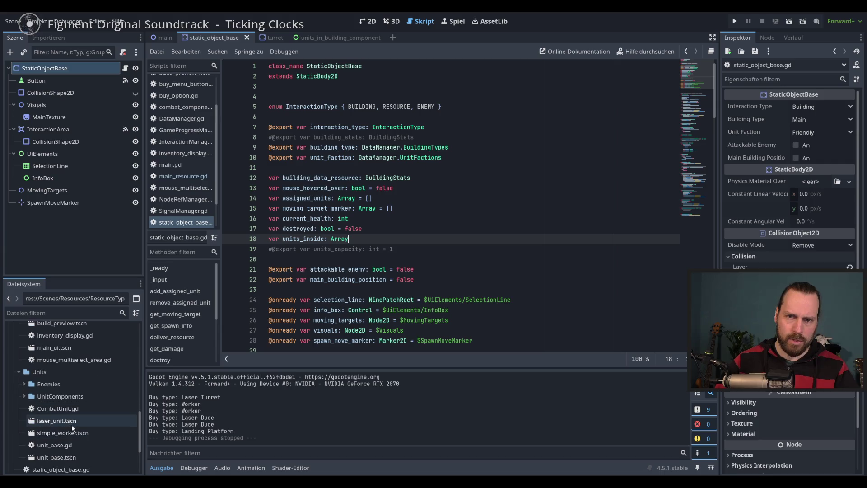
pyautogui.doubleClick(68, 445)
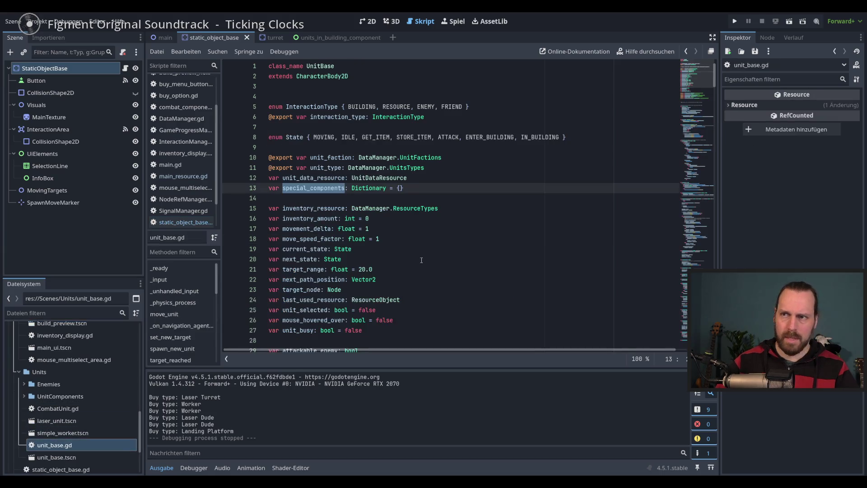
pyautogui.click(315, 195)
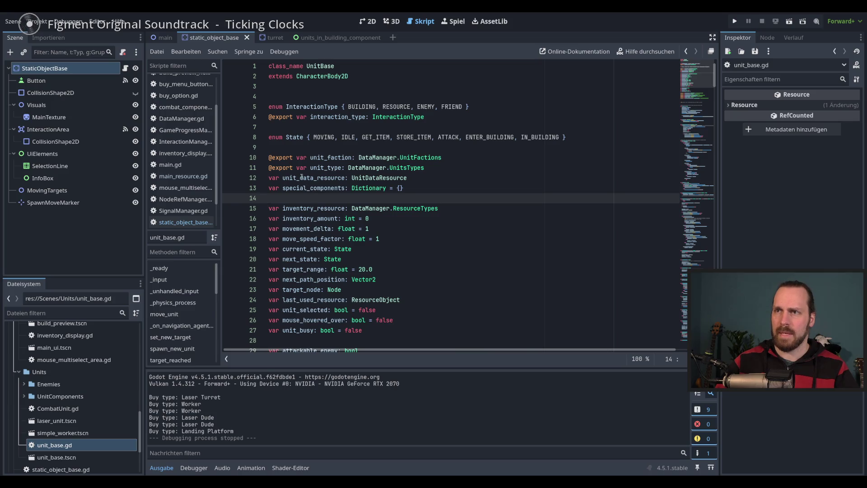
pyautogui.scroll(-3, 308, 137)
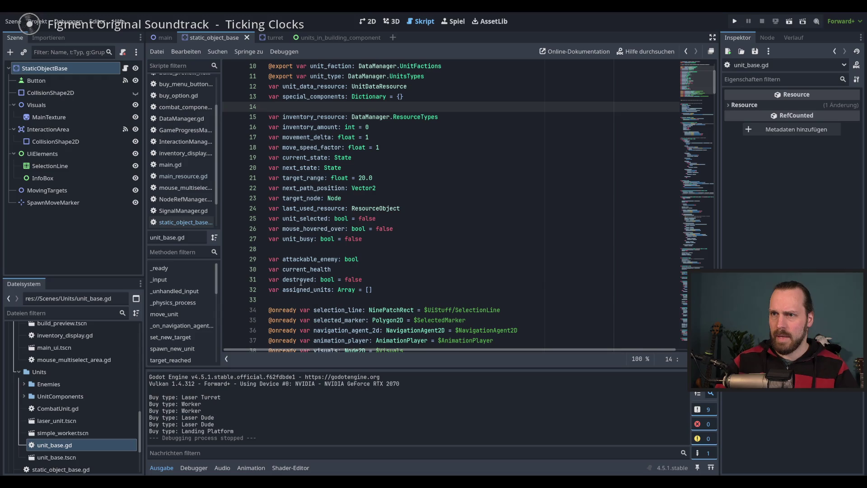
pyautogui.doubleClick(304, 218)
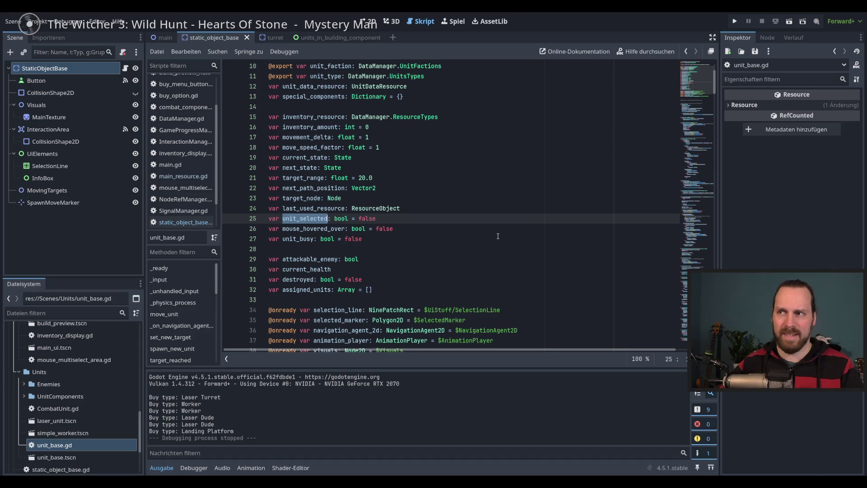
pyautogui.click(498, 236)
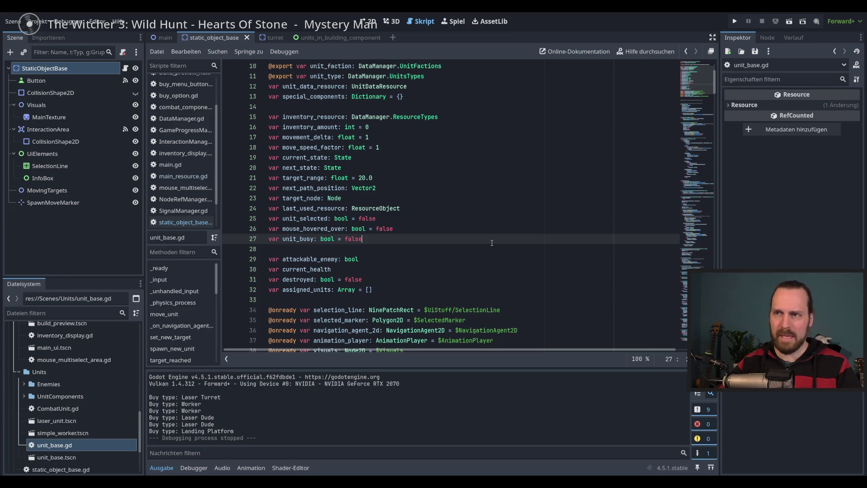
pyautogui.press('Up')
pyautogui.press('Down')
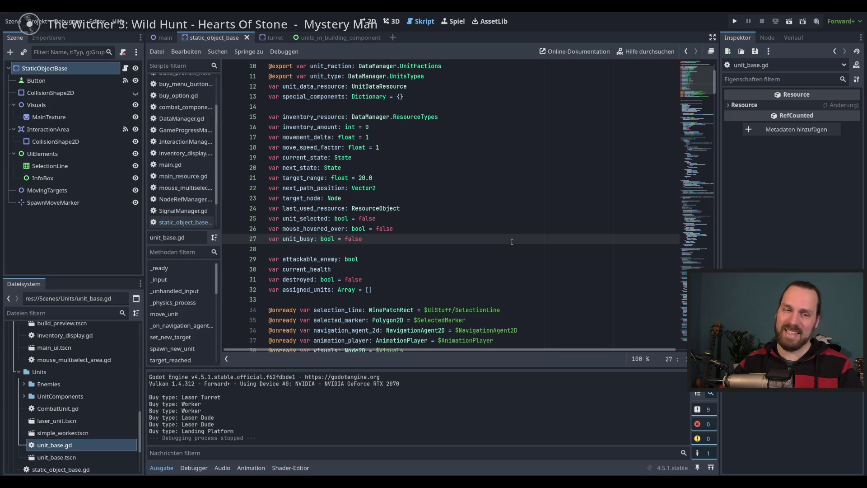
pyautogui.scroll(-4, 512, 242)
pyautogui.scroll(7, 547, 259)
pyautogui.scroll(-4, 547, 260)
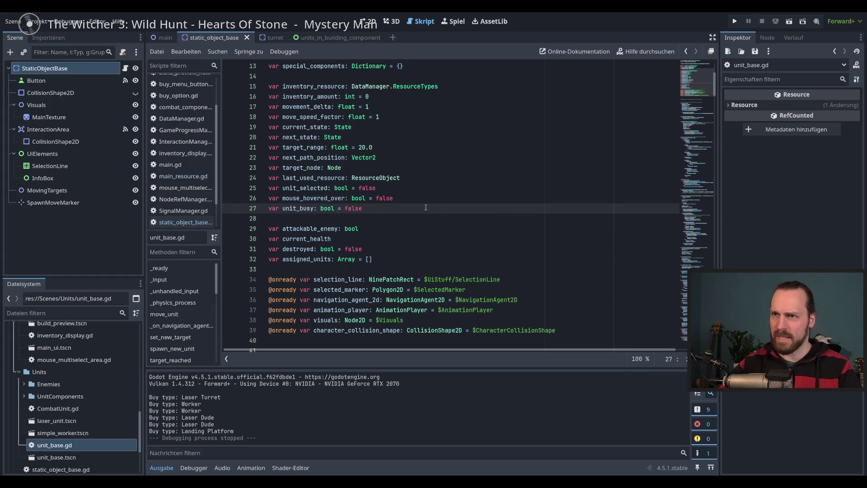
pyautogui.doubleClick(305, 188)
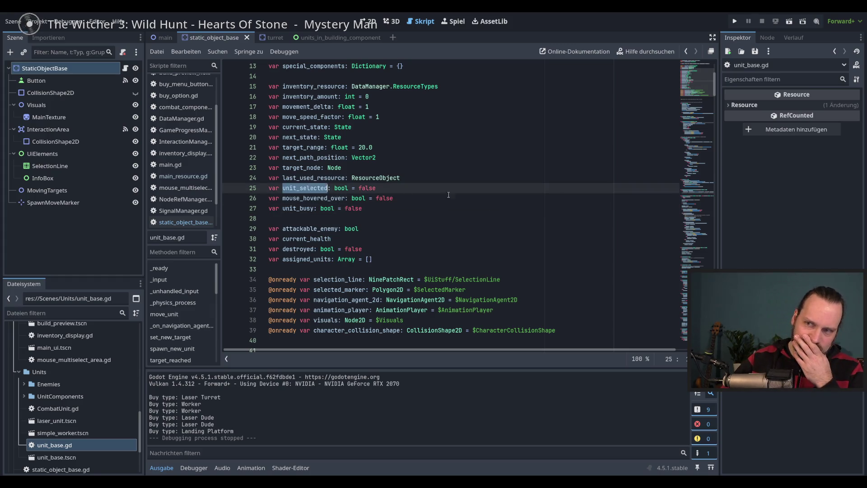
pyautogui.click(422, 198)
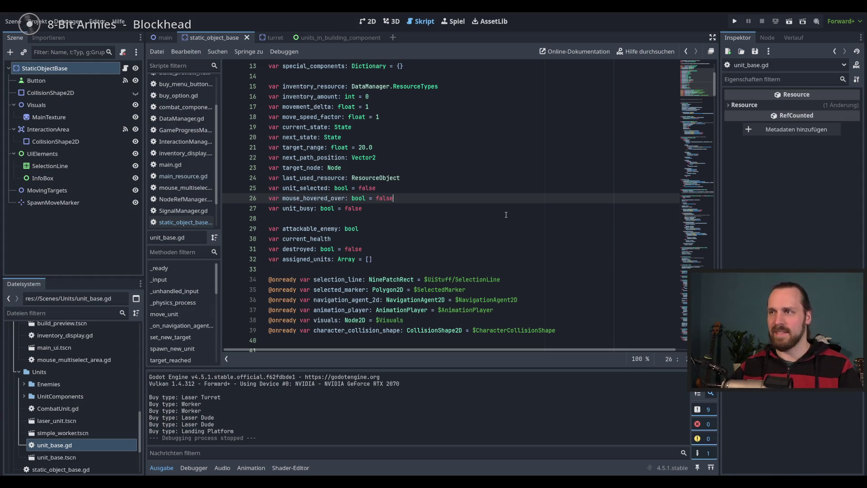
pyautogui.press('Up')
pyautogui.press('Down')
pyautogui.press('Up')
pyautogui.press('Down')
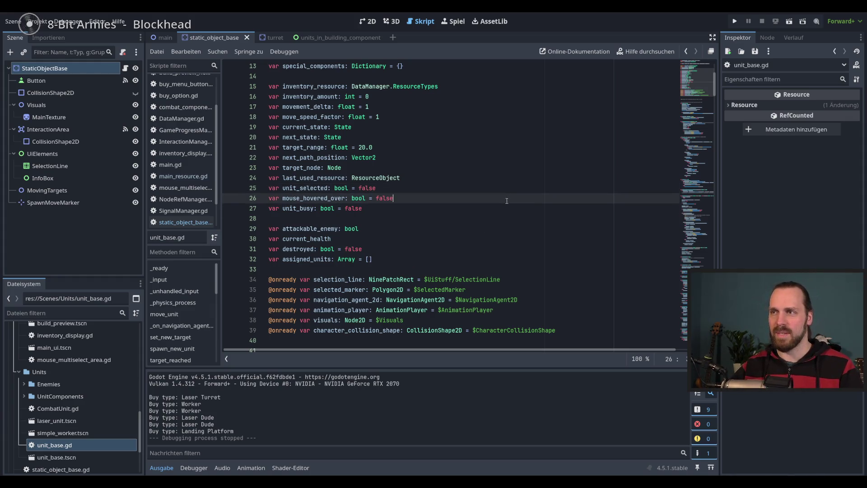
pyautogui.press('Up')
pyautogui.press('Down')
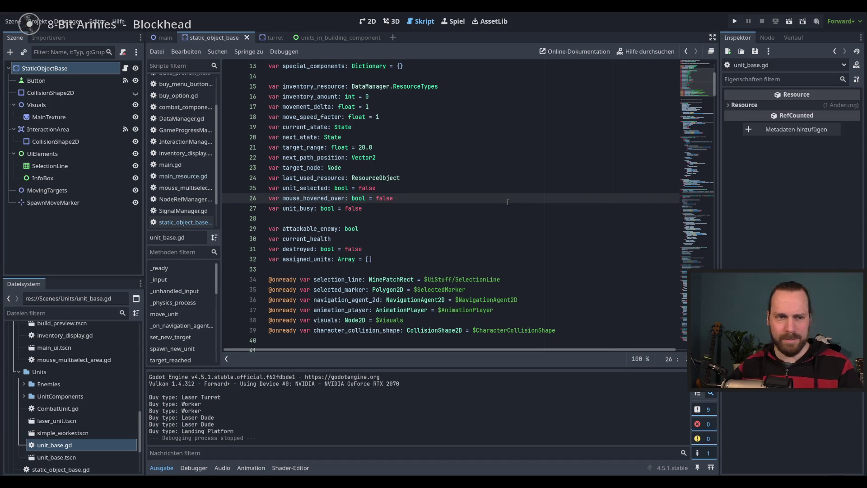
pyautogui.press('Up')
pyautogui.press('Down')
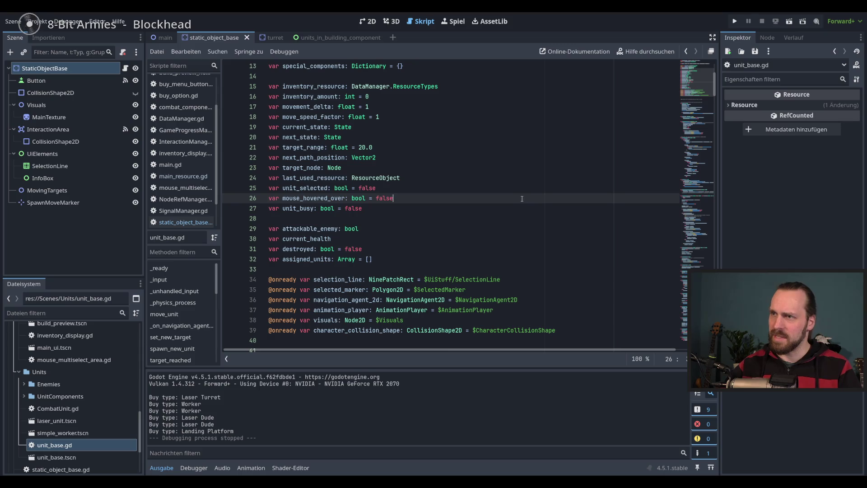
pyautogui.press('Up')
pyautogui.press('Up')
pyautogui.press('Down')
pyautogui.press('Down')
pyautogui.press('Up')
pyautogui.press('Down')
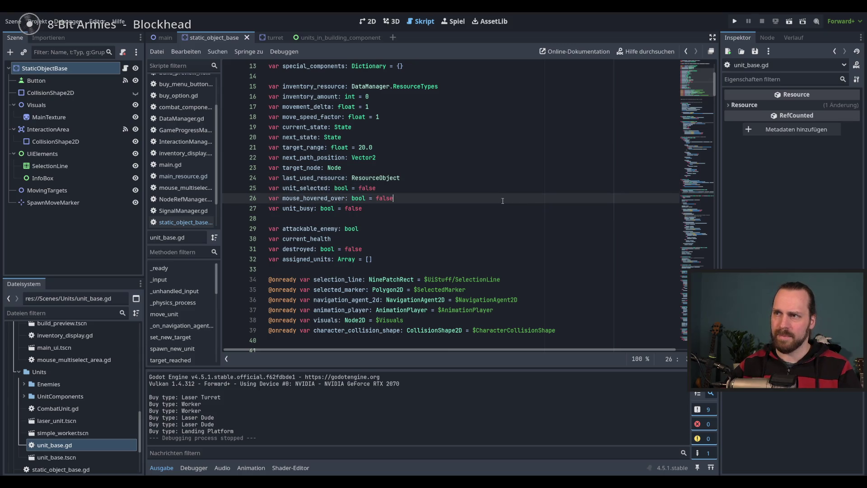
pyautogui.press('Up')
pyautogui.press('Down')
pyautogui.press('Down')
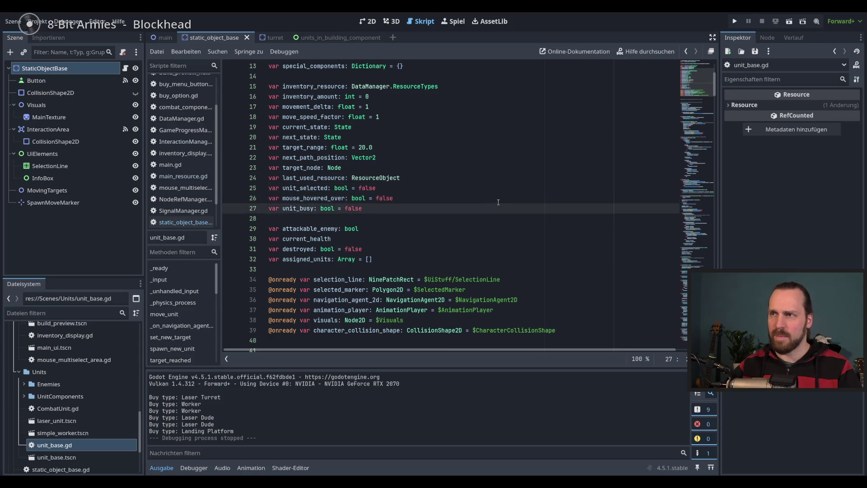
pyautogui.press('Up')
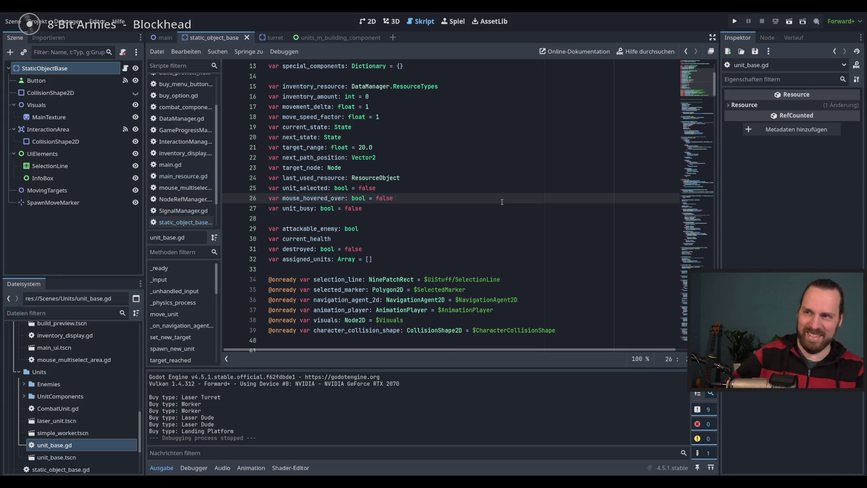
pyautogui.doubleClick(288, 188)
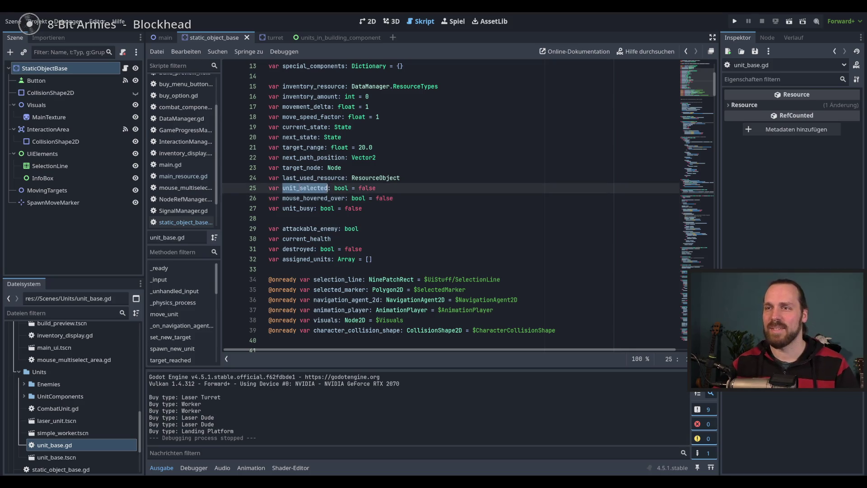
# - Search unit_base.gd for unit_selected and step through its uses in select_unit and deselect_unit
pyautogui.hotkey('ctrl', 'f')
pyautogui.click(521, 360)
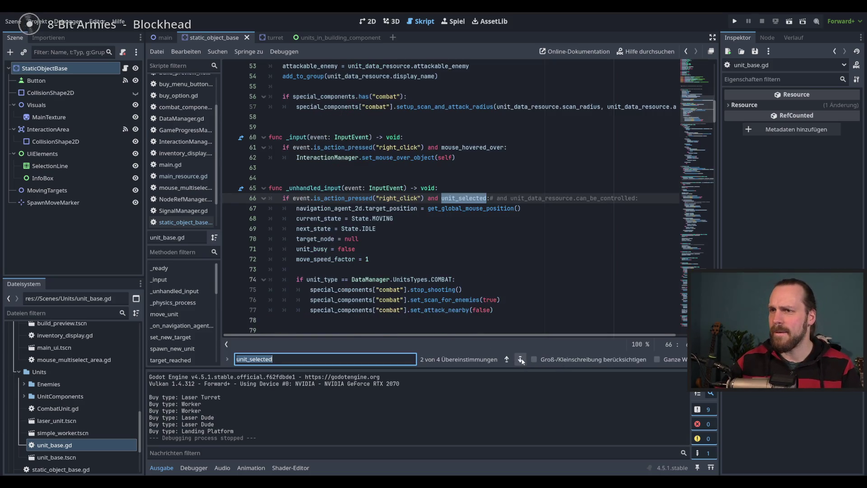
pyautogui.click(520, 360)
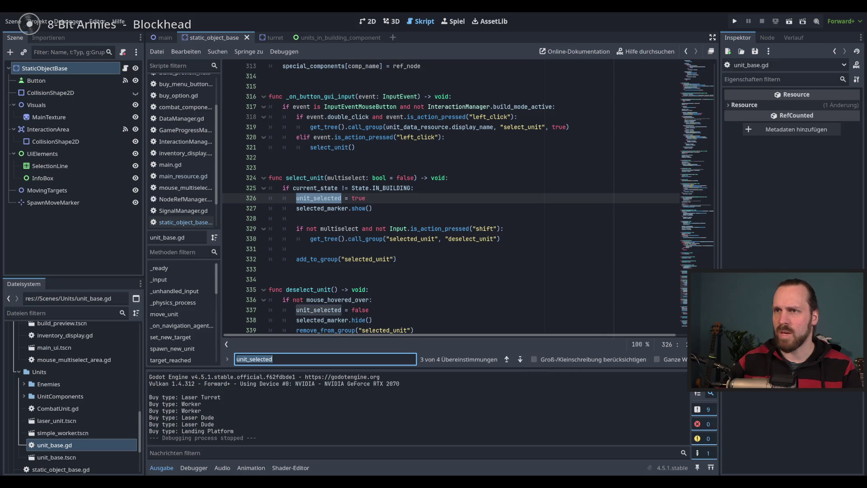
pyautogui.click(521, 360)
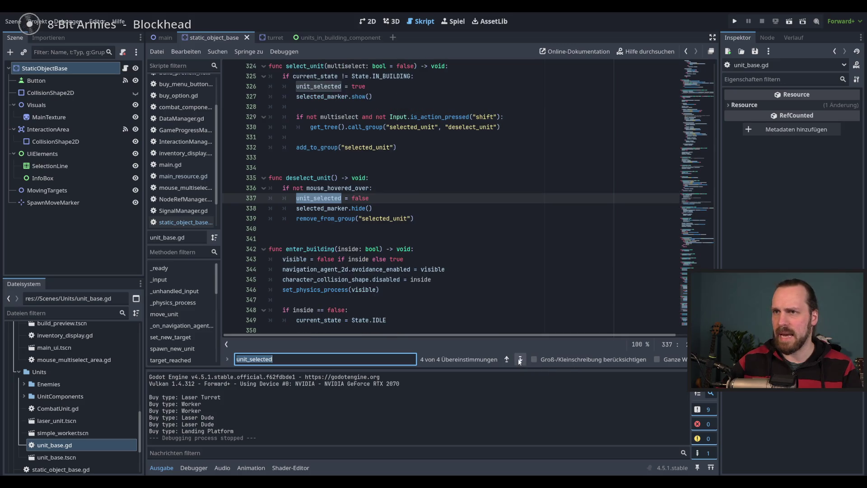
pyautogui.click(520, 360)
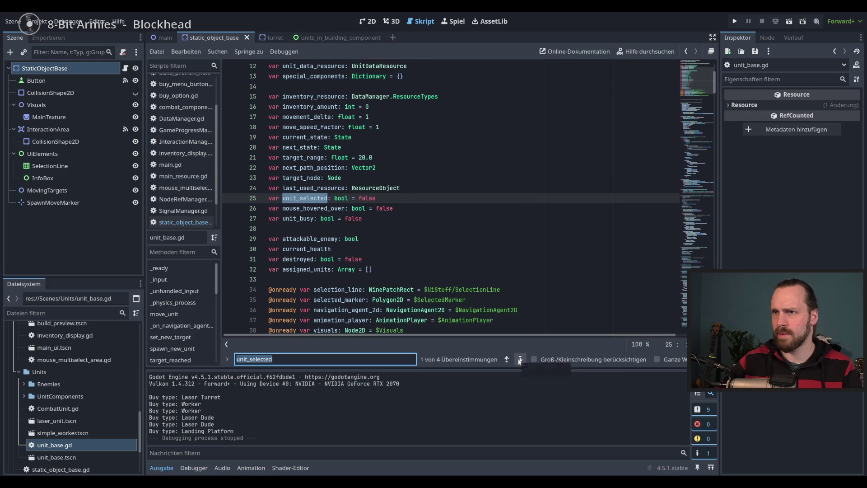
pyautogui.click(520, 360)
pyautogui.click(520, 360)
pyautogui.click(301, 172)
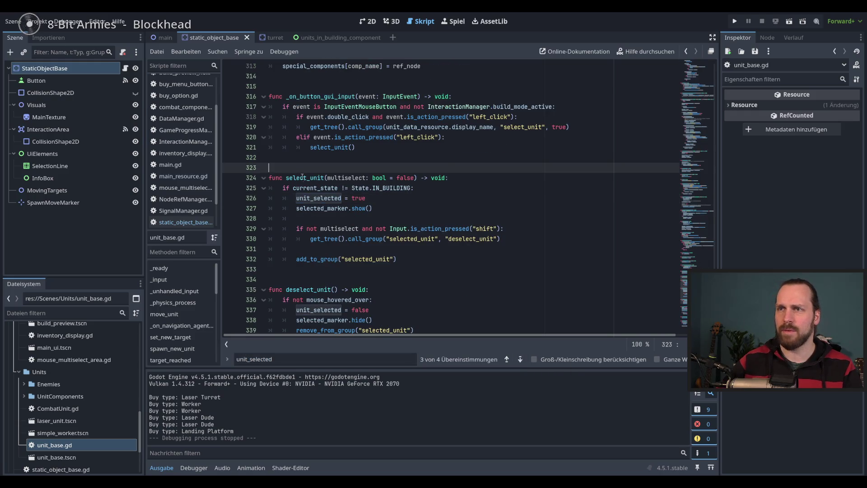
# - Search for select_unit back through its calls to deselect_unit, then return to static_object_base.gd
pyautogui.doubleClick(301, 177)
pyautogui.hotkey('ctrl', 'f')
pyautogui.click(507, 360)
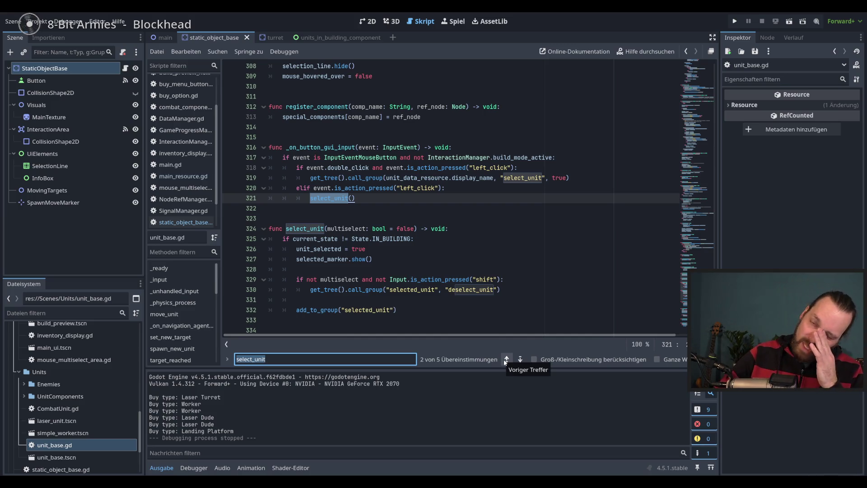
pyautogui.click(506, 360)
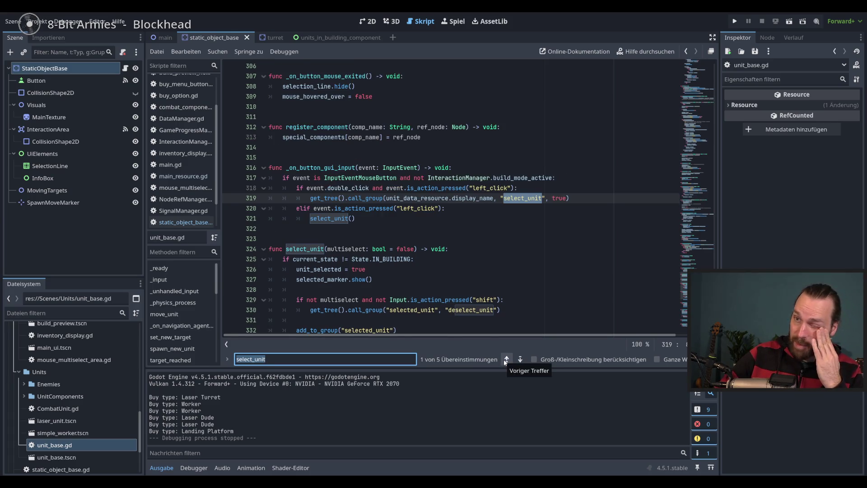
pyautogui.click(506, 360)
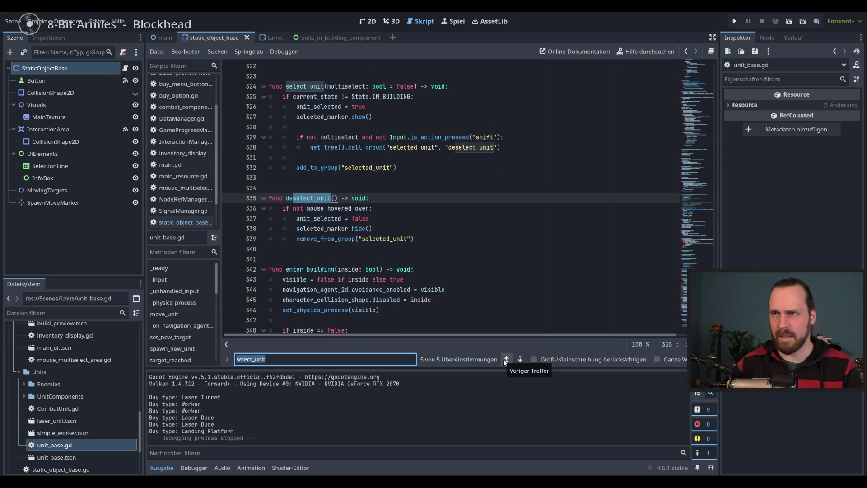
pyautogui.click(449, 243)
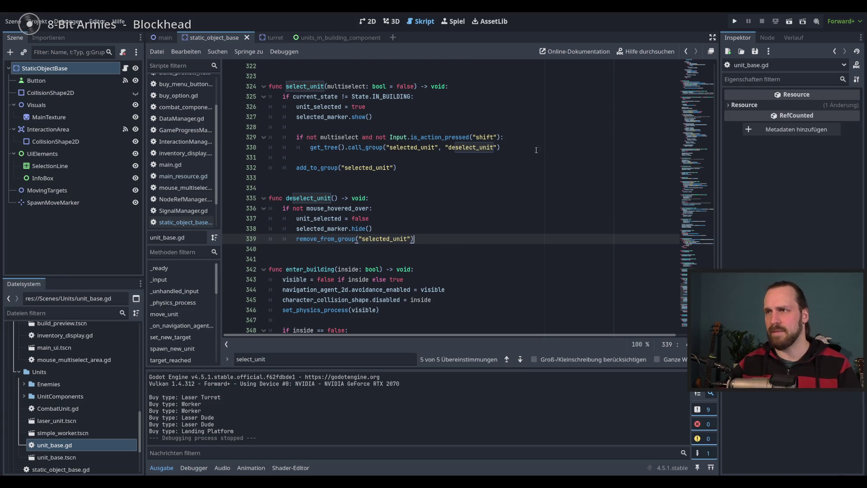
pyautogui.press('Escape')
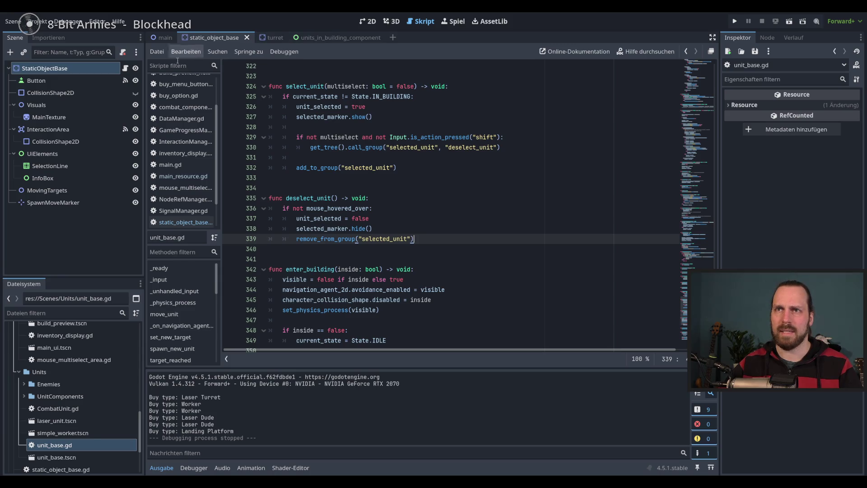
pyautogui.click(125, 69)
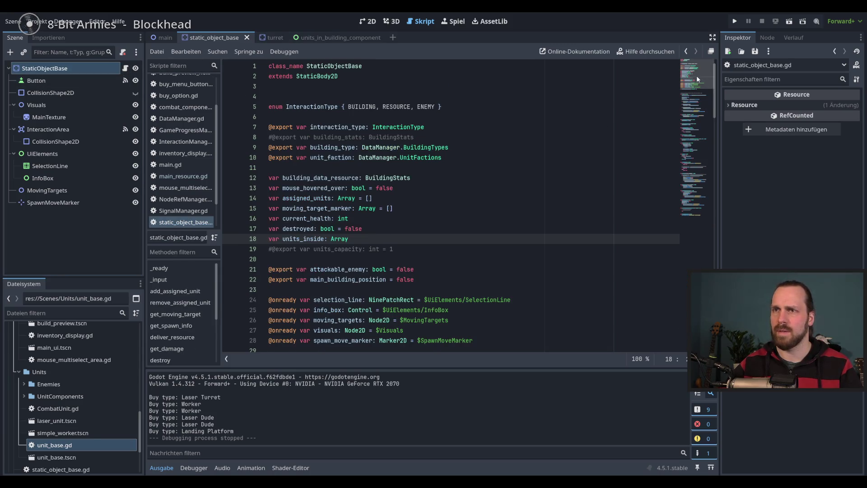
pyautogui.scroll(-1, 698, 75)
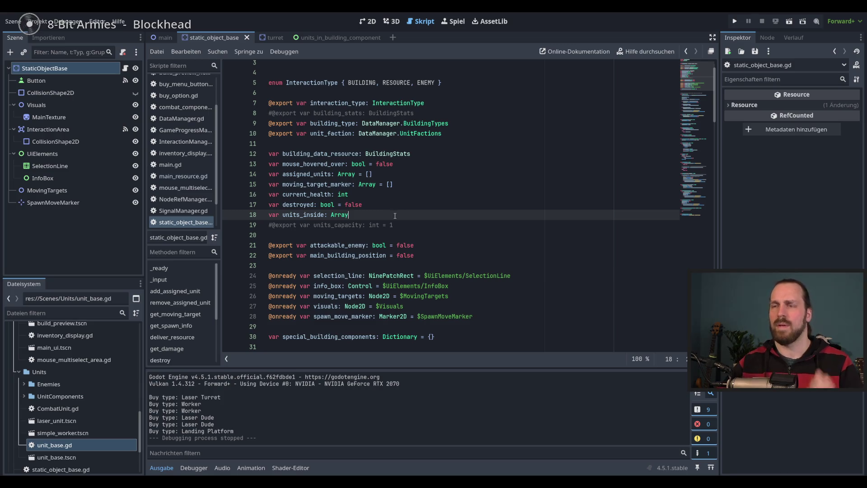
pyautogui.press('Return')
pyautogui.write('var ')
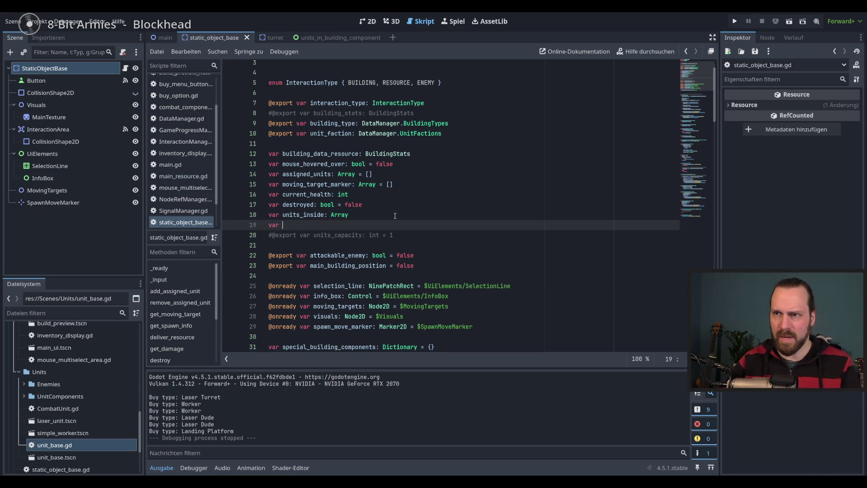
pyautogui.write('build')
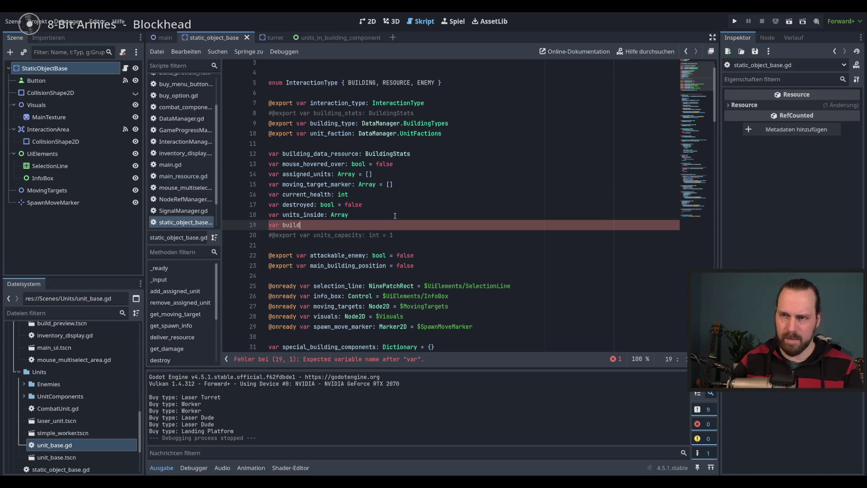
pyautogui.write('ing_selected:')
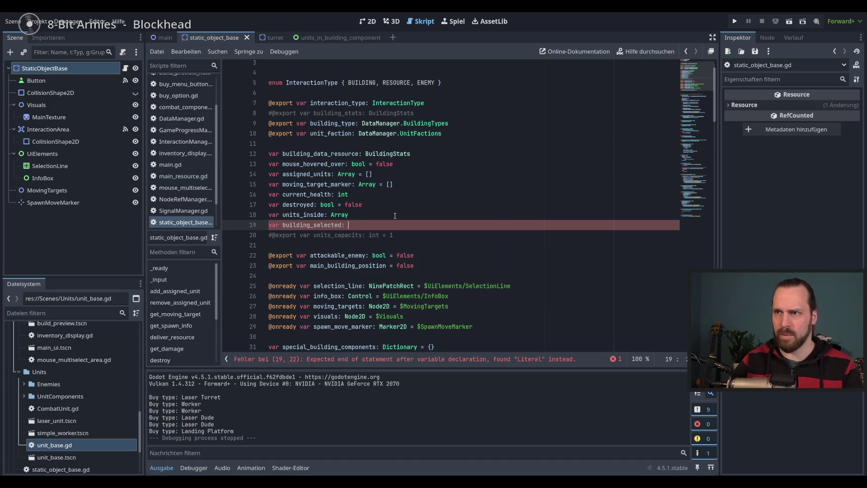
pyautogui.write(' bool = fal')
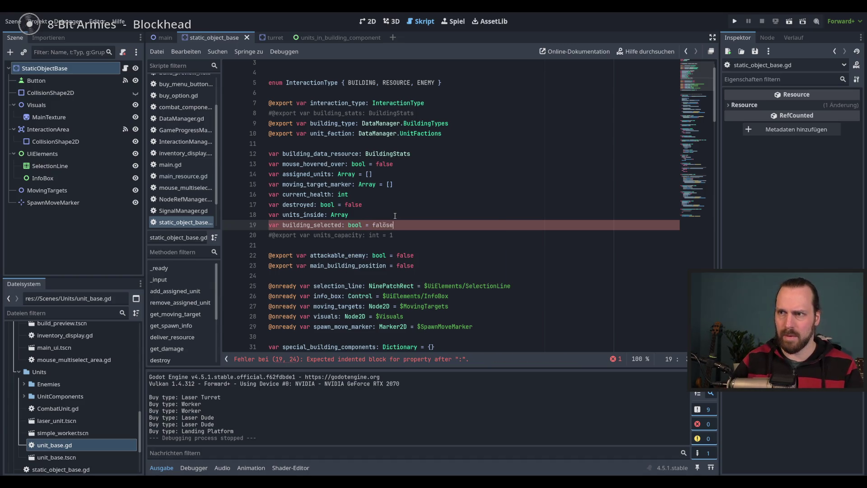
pyautogui.write('se')
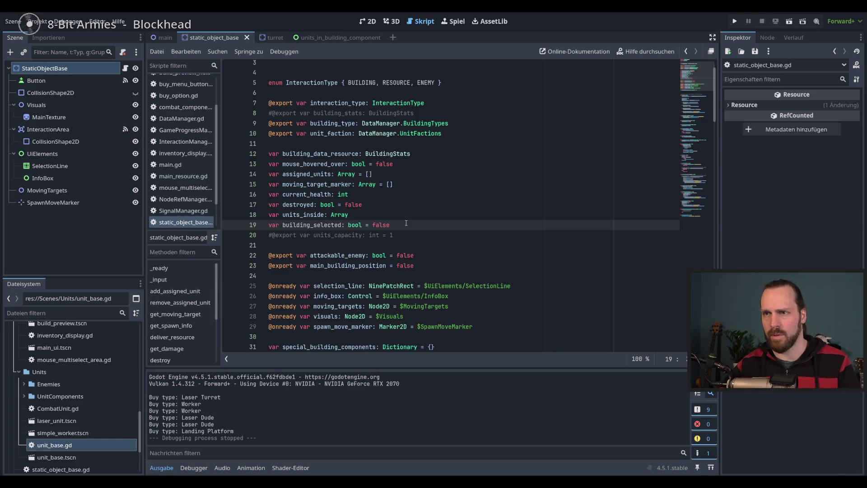
pyautogui.click(694, 198)
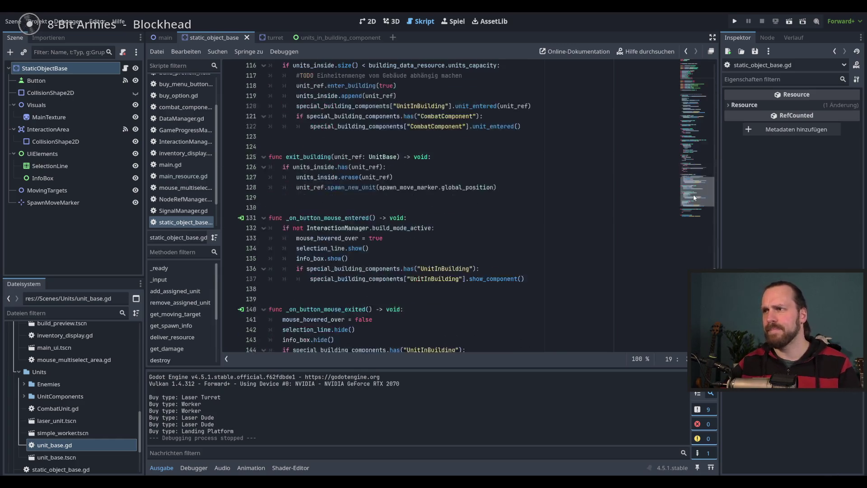
# - Open the Button's pressed-signal handler _on_button_pressed from its Signals connections
pyautogui.scroll(-2, 695, 199)
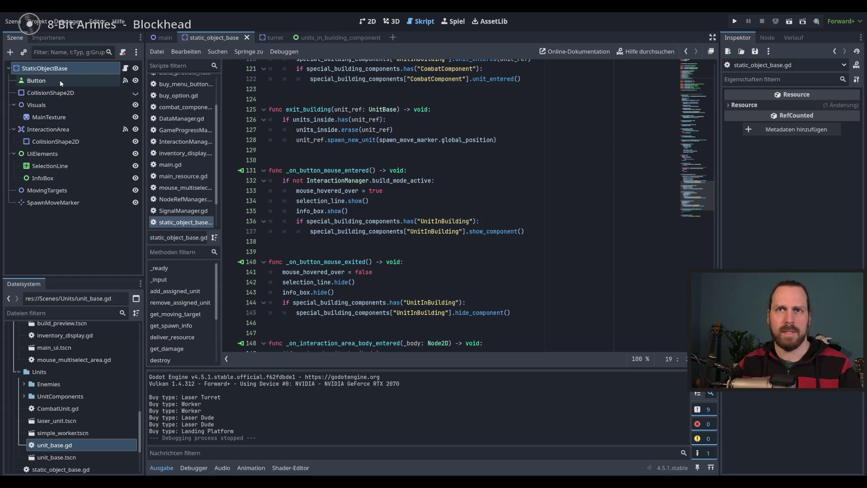
pyautogui.click(124, 83)
pyautogui.click(126, 81)
pyautogui.doubleClick(795, 131)
pyautogui.write('get_tree().call_group("selected_unit", "deselect_unit")')
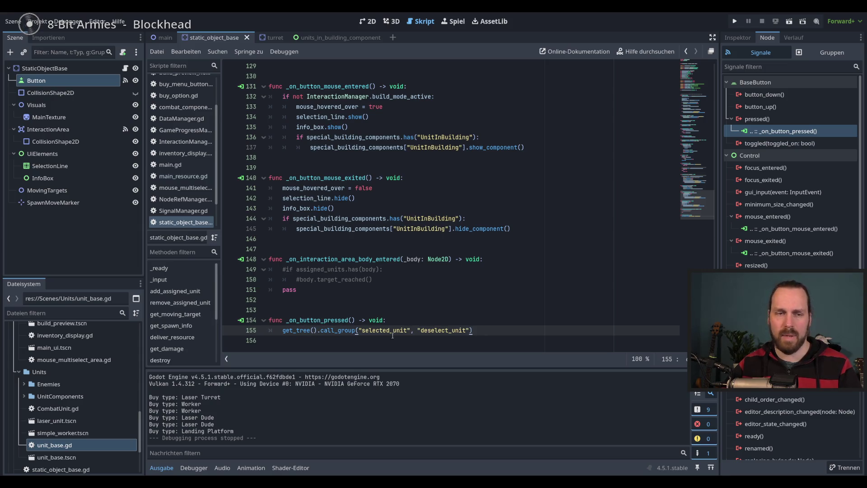
# - Test-run the game, drag-select the two workers, then stop it
pyautogui.press('F5')
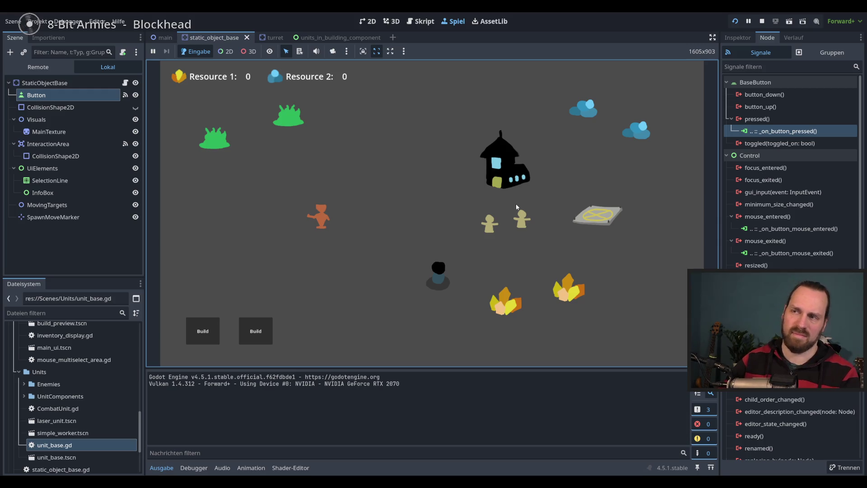
pyautogui.moveTo(248, 181); pyautogui.dragTo(600, 291)
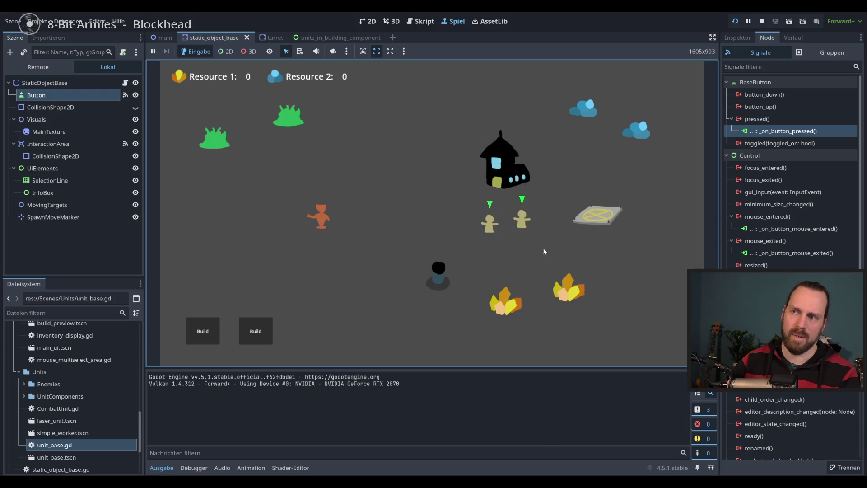
pyautogui.press('F8')
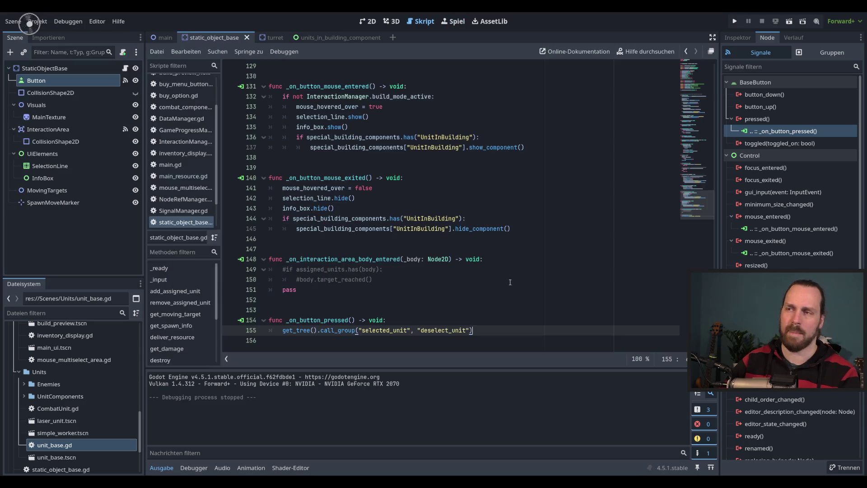
pyautogui.click(514, 329)
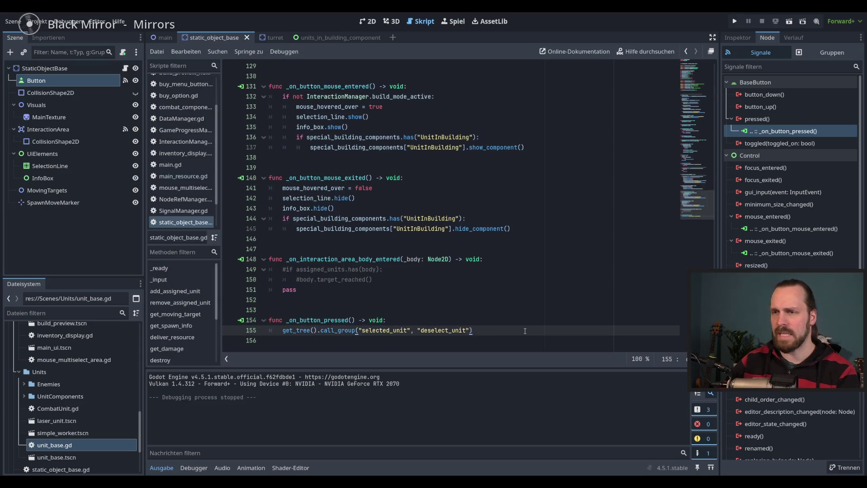
# - Add the line building_selected = true to _on_button_pressed
pyautogui.press('Return')
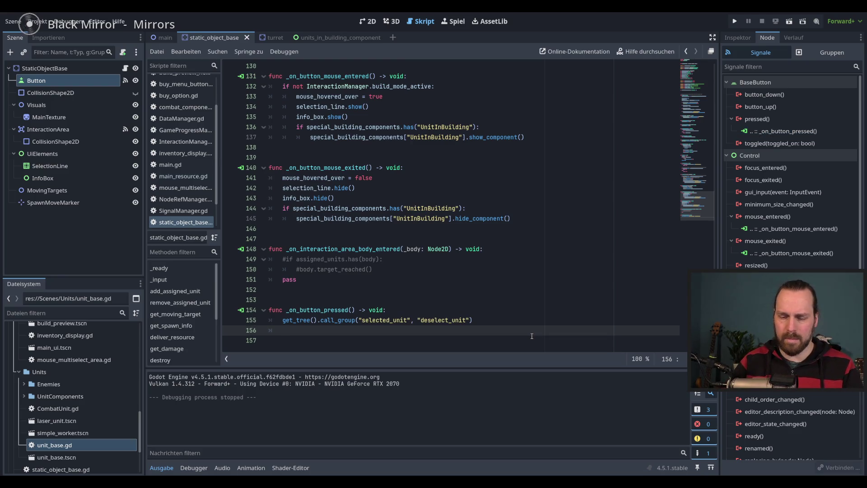
pyautogui.write('buil')
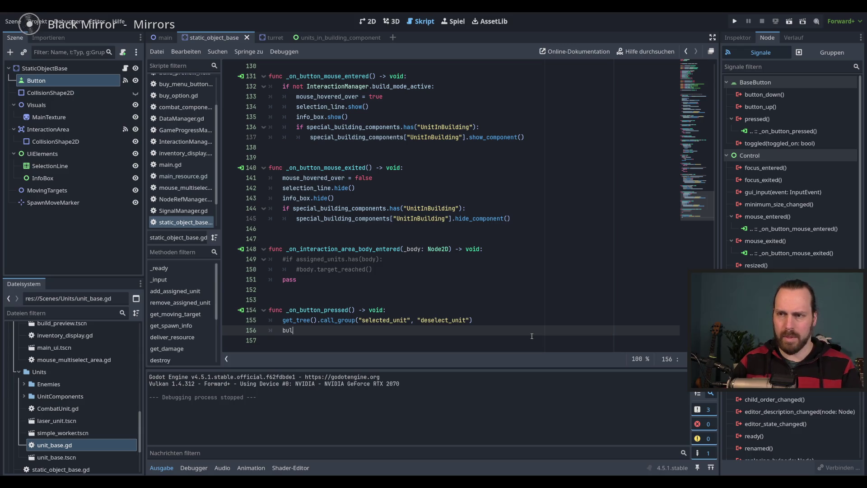
pyautogui.press('Down')
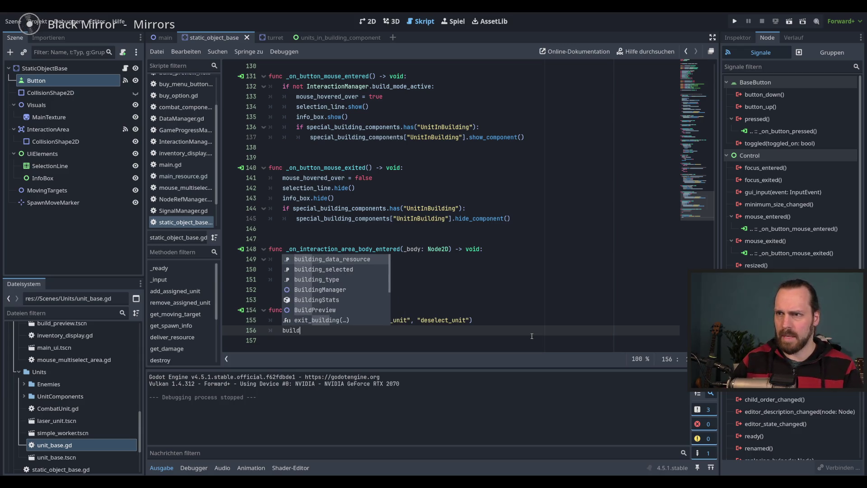
pyautogui.press('Return')
pyautogui.write('true')
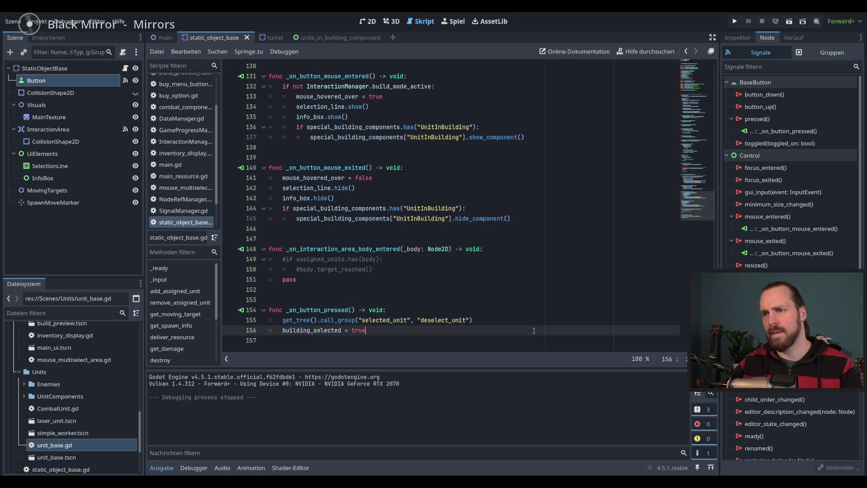
# - Add blank lines below the handler and begin a new function with 'func desele'
pyautogui.click(497, 342)
pyautogui.press('Return')
pyautogui.press('Return')
pyautogui.write('func desele')
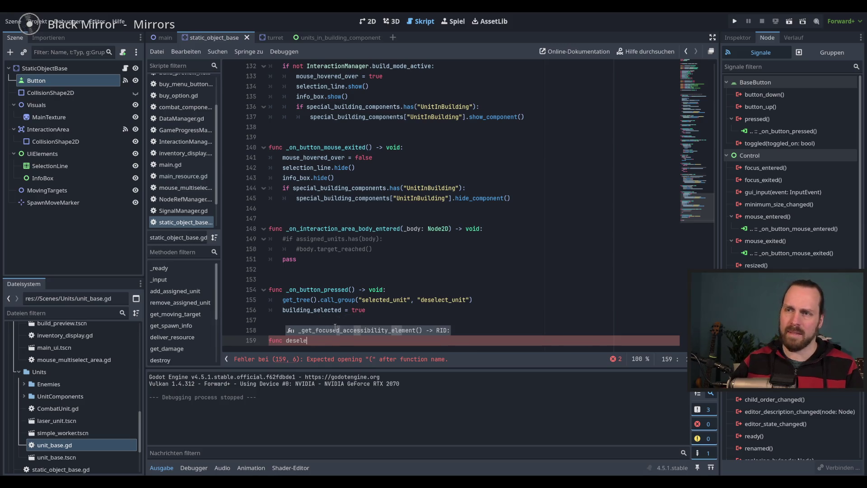
# - Finish func deselect_building() -> void: with the body building_selected = false
pyautogui.click(321, 342)
pyautogui.write('ct_builkding')
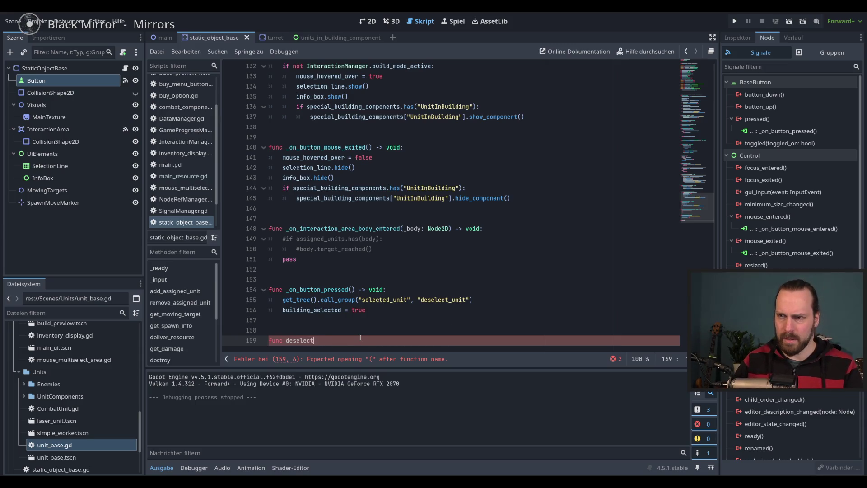
pyautogui.press('BackSpace')
pyautogui.press('BackSpace')
pyautogui.press('BackSpace')
pyautogui.write('ding() -> void:')
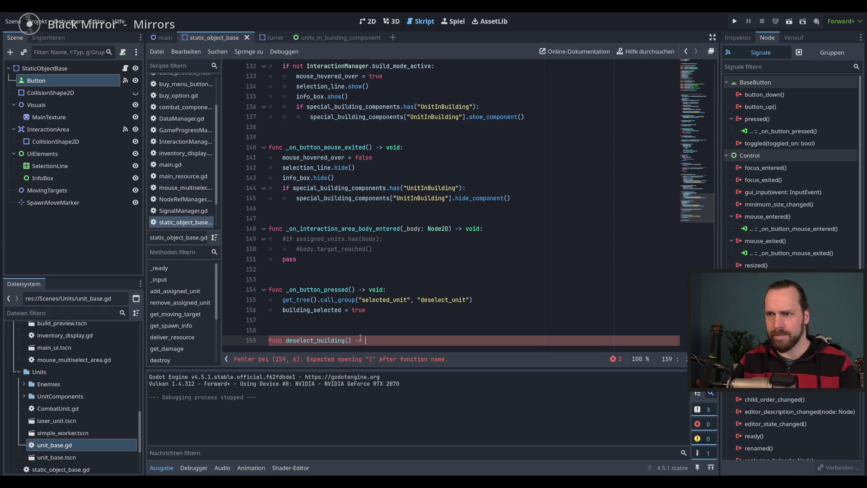
pyautogui.press('Return')
pyautogui.write('pass')
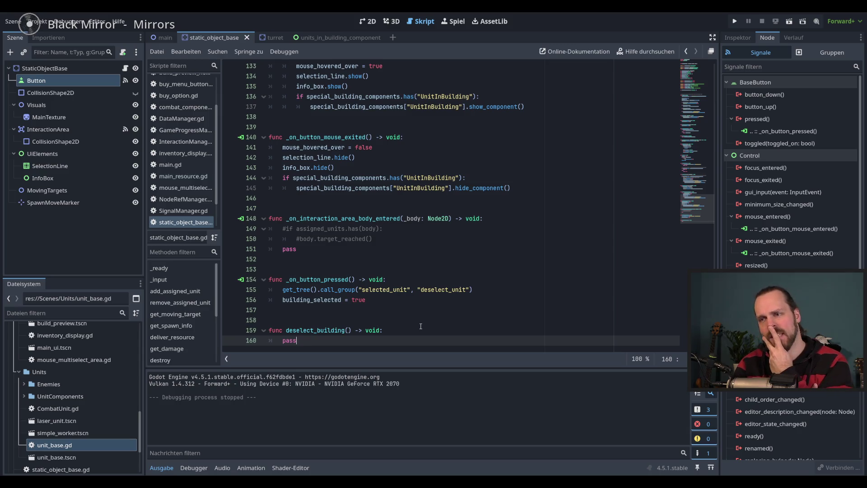
pyautogui.press('BackSpace')
pyautogui.press('BackSpace')
pyautogui.press('BackSpace')
pyautogui.write('build')
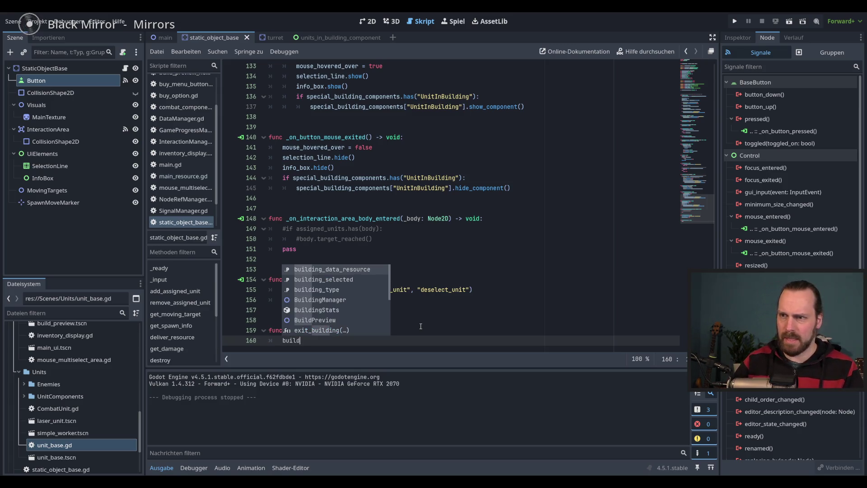
pyautogui.press('Down')
pyautogui.press('Return')
pyautogui.write('= false')
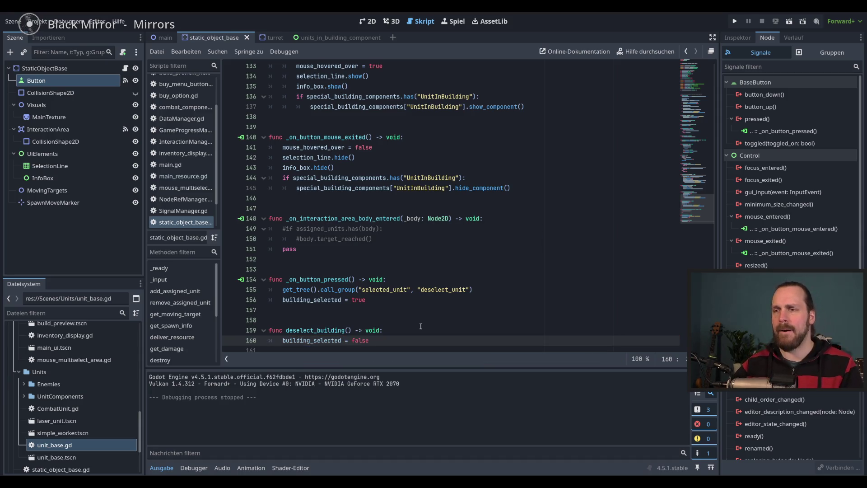
# - Review _on_button_mouse_exited and its selection_line hide call
pyautogui.scroll(-1, 421, 327)
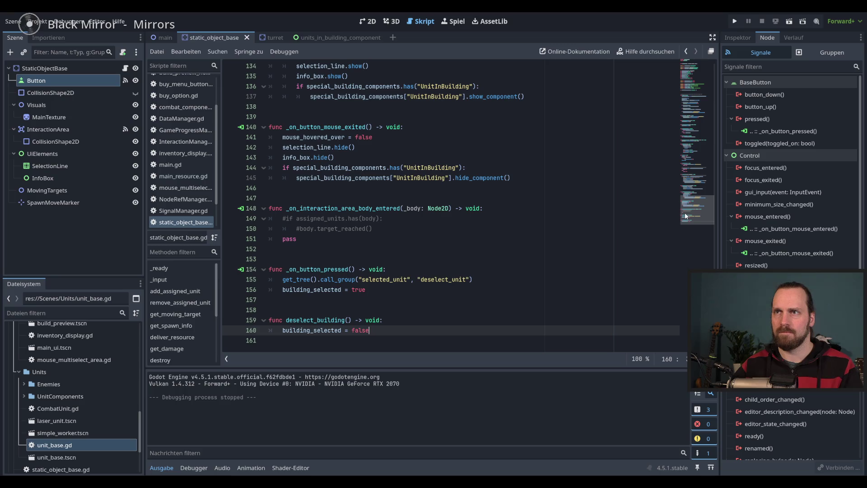
pyautogui.scroll(1, 475, 202)
pyautogui.doubleClick(312, 158)
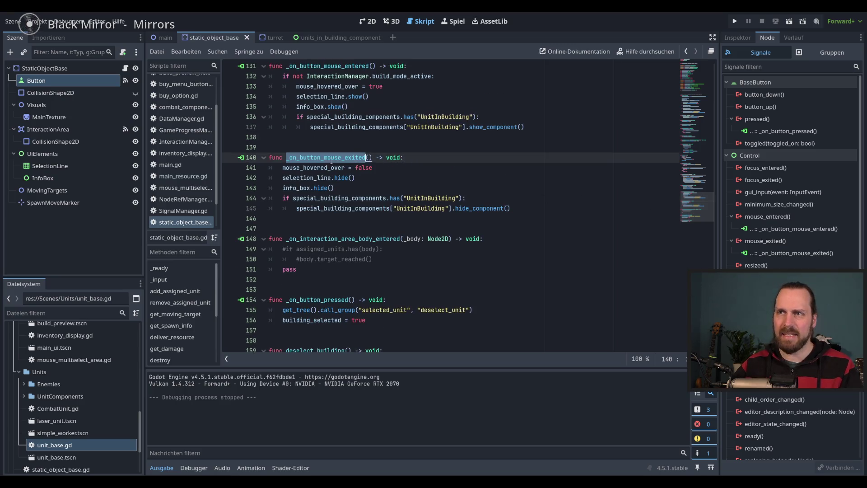
pyautogui.click(389, 167)
pyautogui.doubleClick(333, 158)
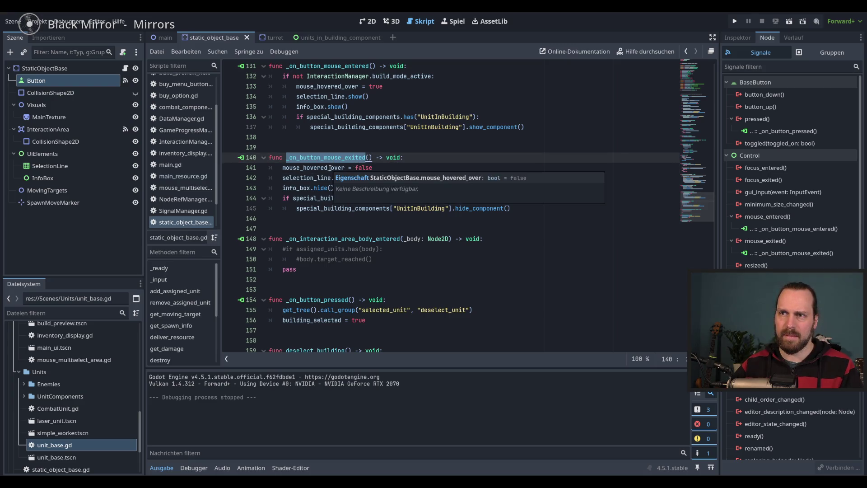
pyautogui.doubleClick(312, 178)
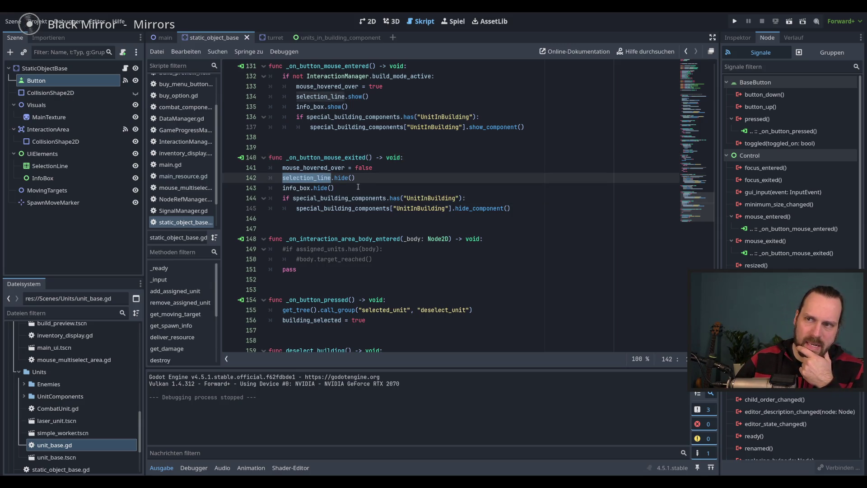
pyautogui.scroll(-1, 358, 187)
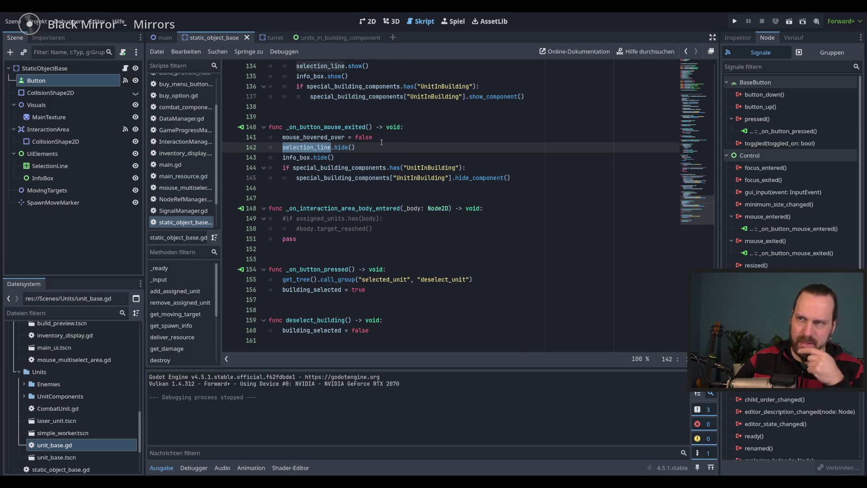
# - Wrap the hide calls in _on_button_mouse_exited under 'if not building_selected:' and save
pyautogui.press('Home')
pyautogui.press('Return')
pyautogui.write('if bu')
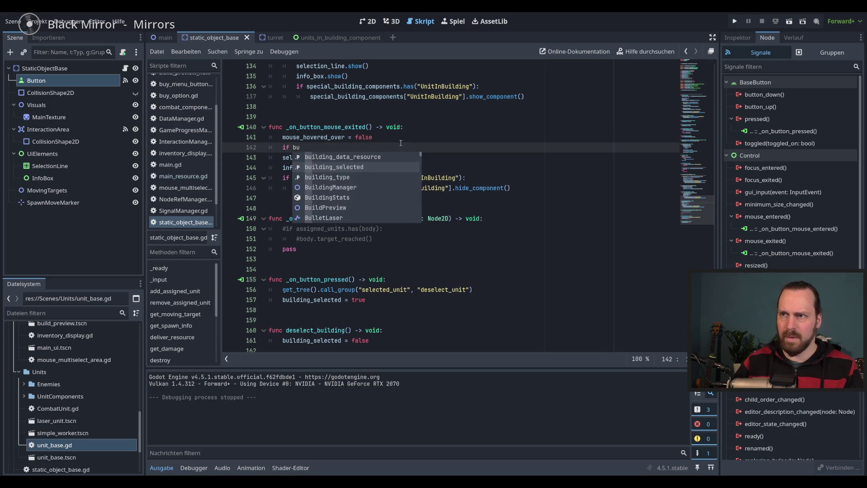
pyautogui.press('Return')
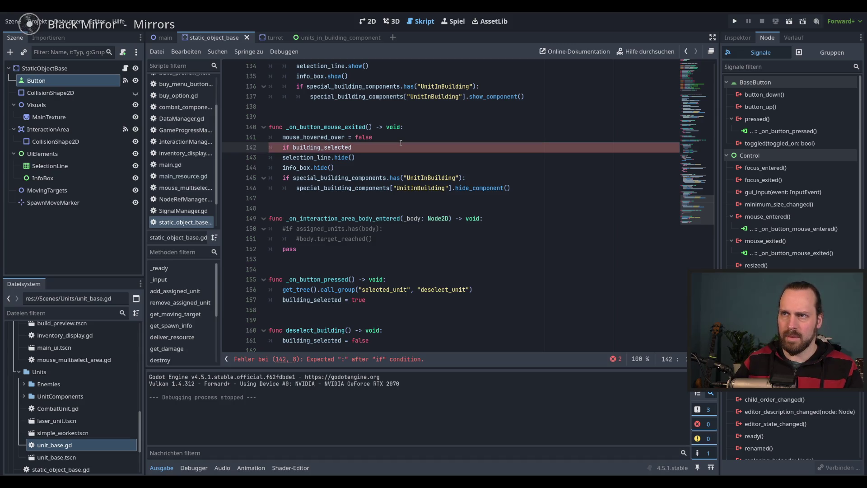
pyautogui.click(293, 148)
pyautogui.write('not')
pyautogui.moveTo(269, 157); pyautogui.dragTo(515, 188)
pyautogui.press('Tab')
pyautogui.click(446, 165)
pyautogui.hotkey('ctrl', 's')
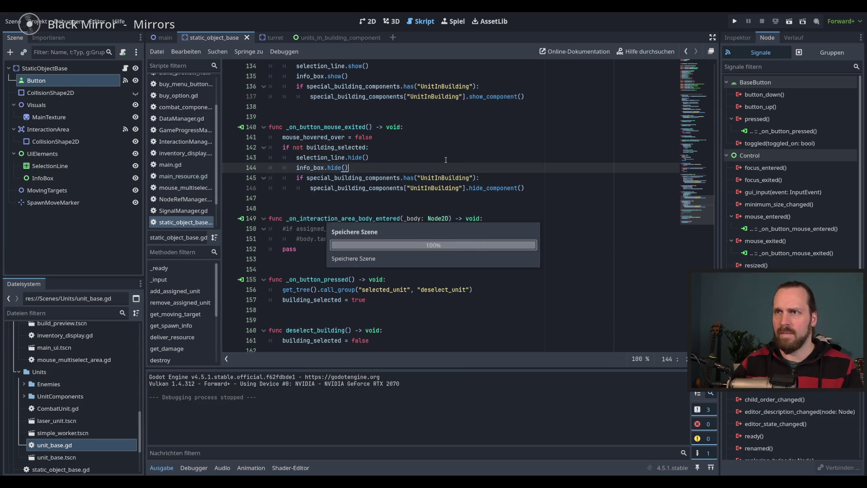
# - Copy the four hide lines into deselect_building after saving the script
pyautogui.click(401, 137)
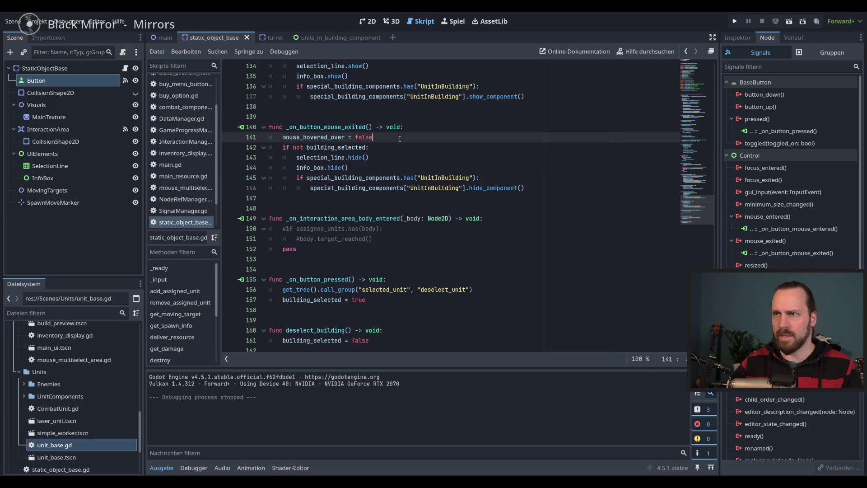
pyautogui.press('Return')
pyautogui.click(540, 199)
pyautogui.hotkey('ctrl', 's')
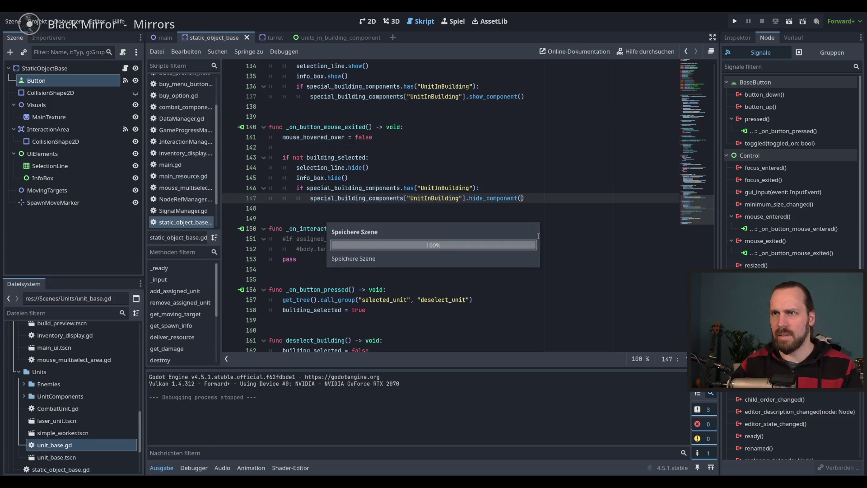
pyautogui.scroll(-1, 533, 239)
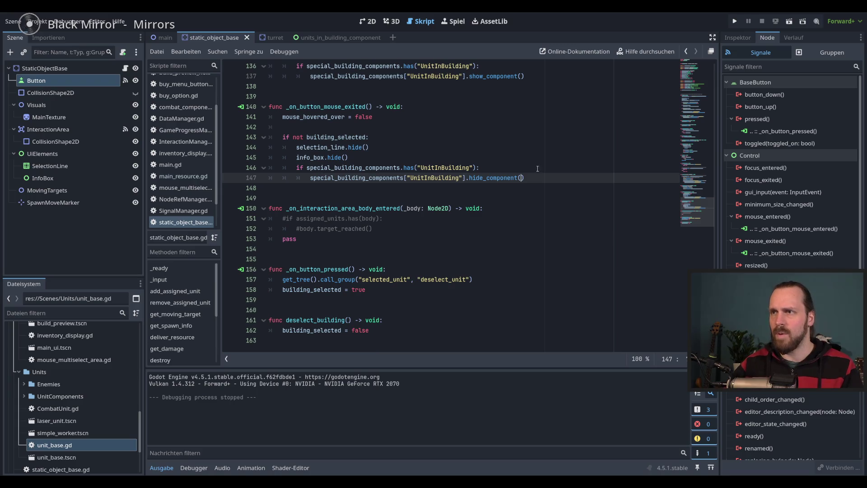
pyautogui.moveTo(527, 178)
pyautogui.mouseDown()
pyautogui.moveTo(289, 159)
pyautogui.moveTo(272, 147)
pyautogui.mouseUp()
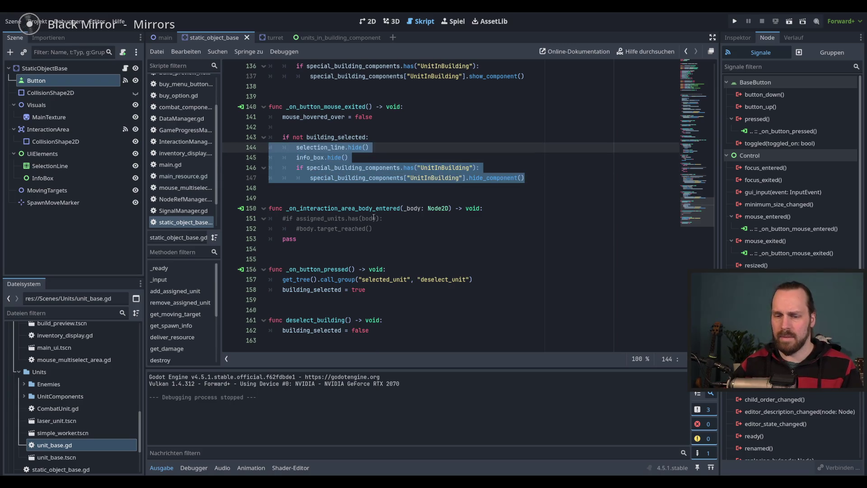
pyautogui.hotkey('ctrl', 'c')
pyautogui.click(391, 341)
pyautogui.hotkey('ctrl', 'v')
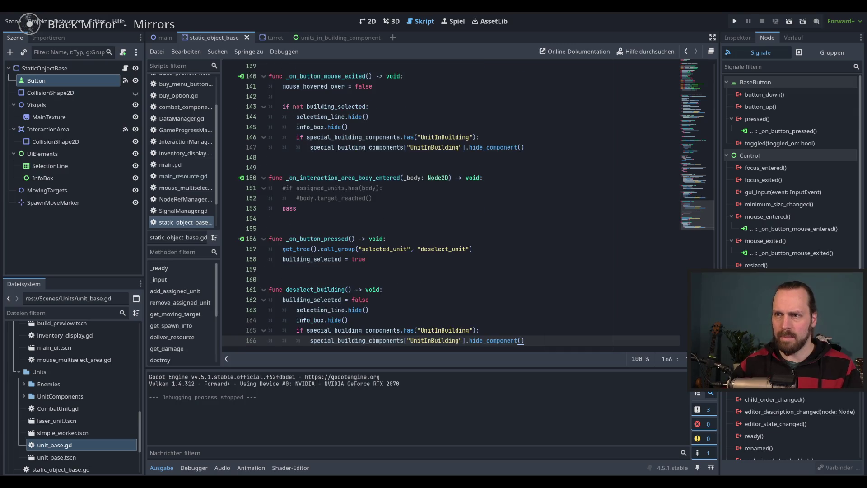
# - Dedent the pasted hide lines in deselect_building by one level
pyautogui.keyDown('shift'); pyautogui.click(350, 310); pyautogui.keyUp('shift')
pyautogui.hotkey('shift', 'Tab')
pyautogui.click(392, 303)
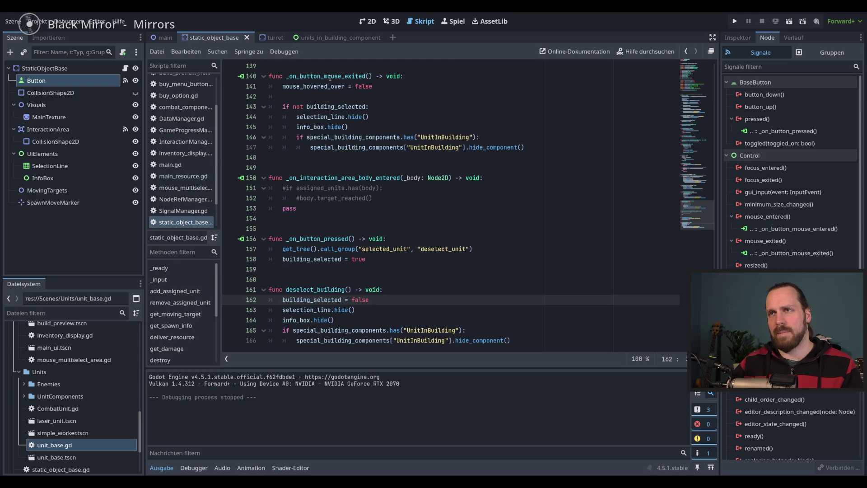
pyautogui.doubleClick(332, 86)
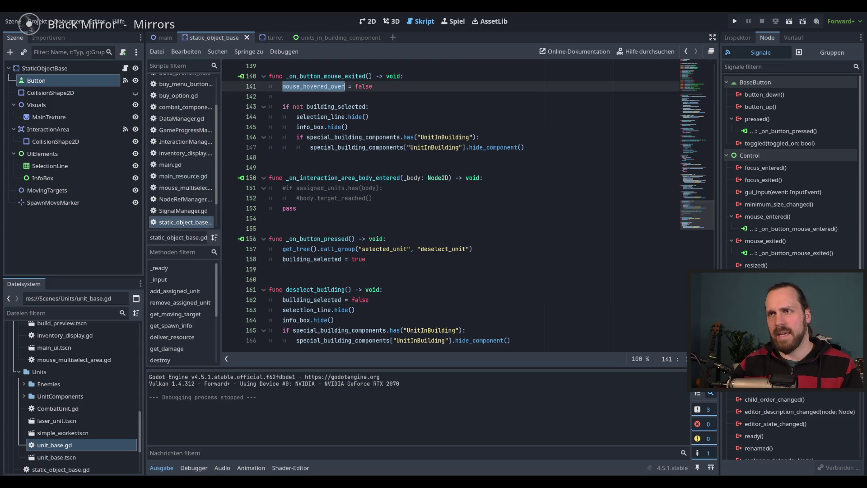
pyautogui.click(386, 300)
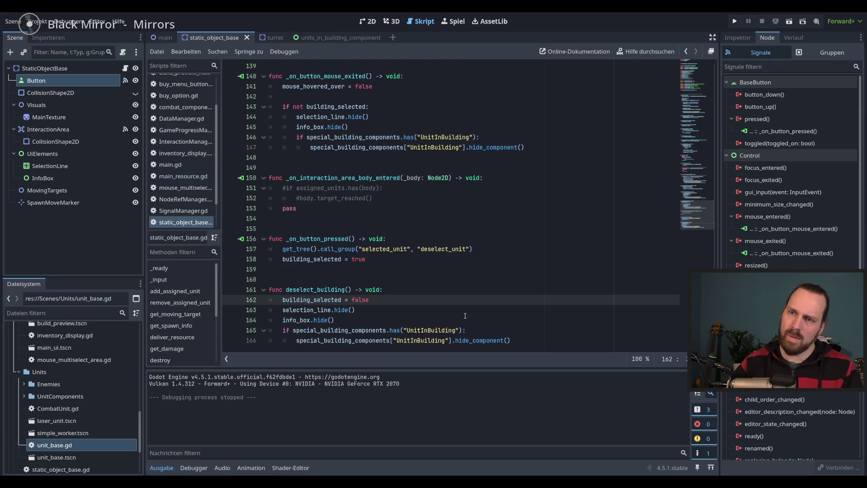
# - Nest the hide lines under 'if not mouse_hovered_over:' after line 162, then run the game
pyautogui.press('Return')
pyautogui.write('if')
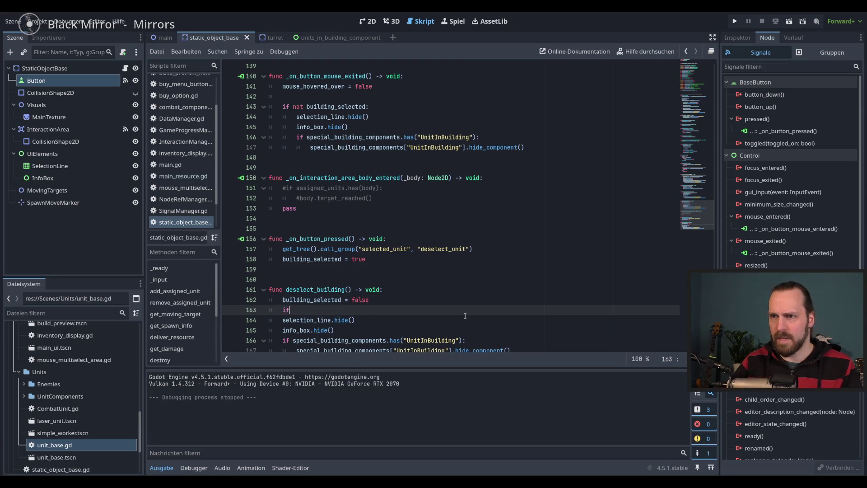
pyautogui.write(' not mo')
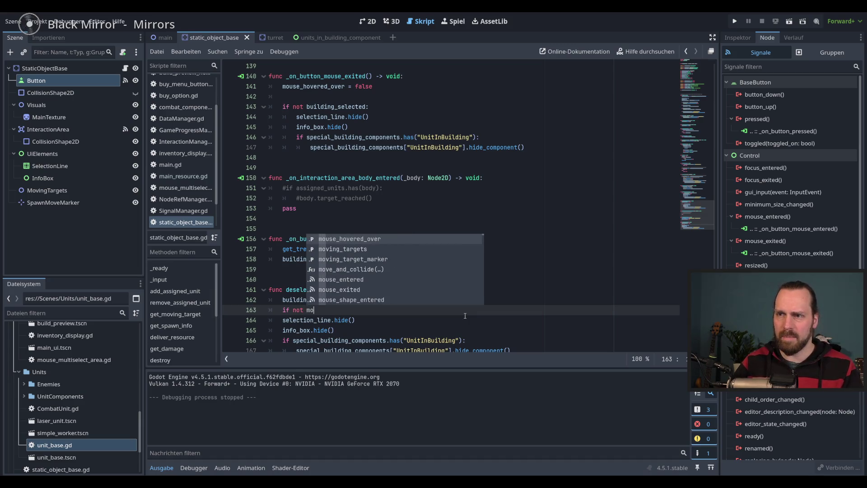
pyautogui.press('Return')
pyautogui.write(':')
pyautogui.hotkey('shift', 'Down')
pyautogui.hotkey('shift', 'Down')
pyautogui.hotkey('shift', 'Down')
pyautogui.press('Tab')
pyautogui.press('Up')
pyautogui.press('Up')
pyautogui.press('Up')
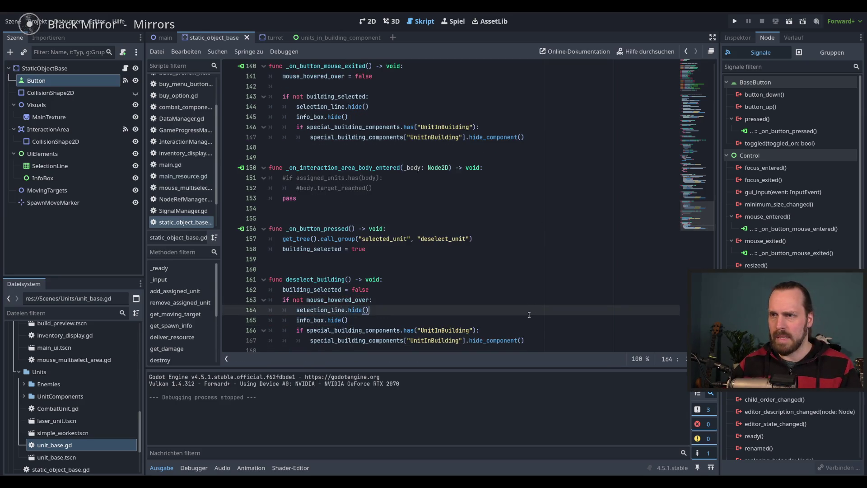
pyautogui.press('Return')
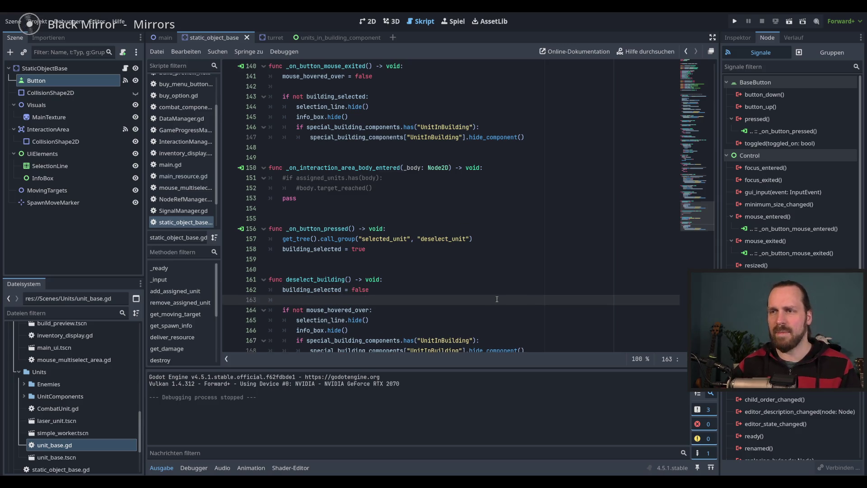
pyautogui.scroll(-1, 488, 290)
pyautogui.press('Up')
pyautogui.press('F5')
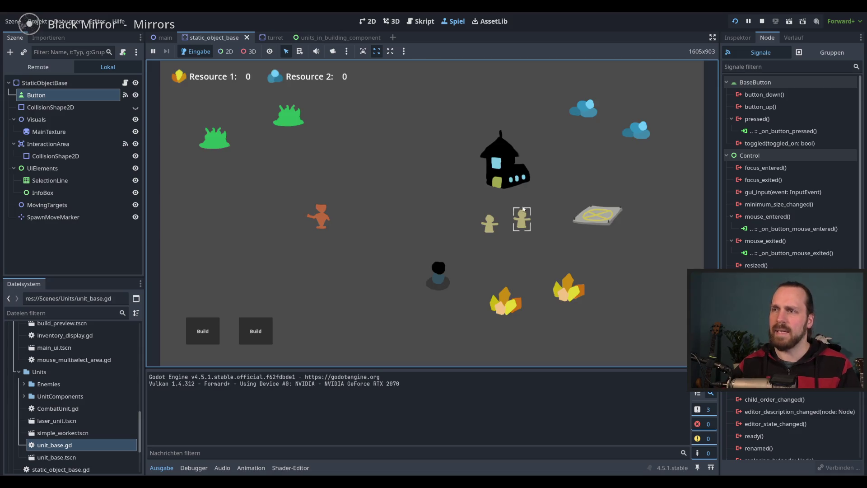
# - Select the house and dark unit, move both workers in and back out, then stop the test run
pyautogui.click(506, 175)
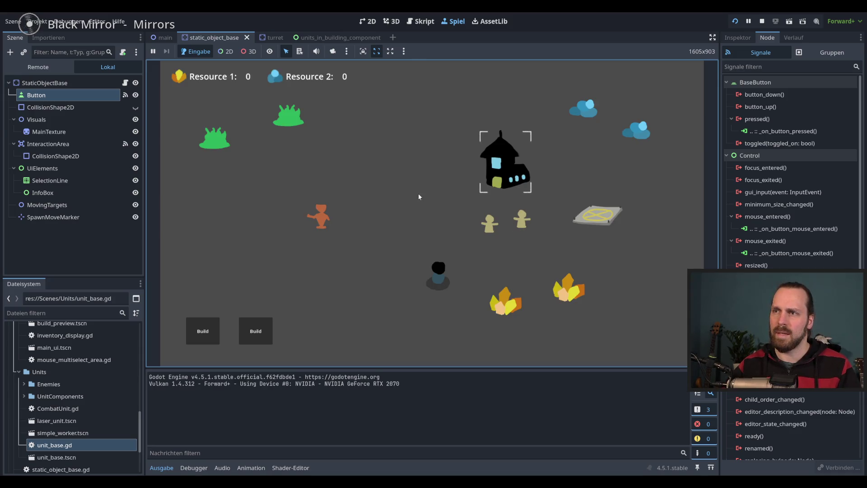
pyautogui.click(438, 274)
pyautogui.click(459, 246)
pyautogui.click(445, 244)
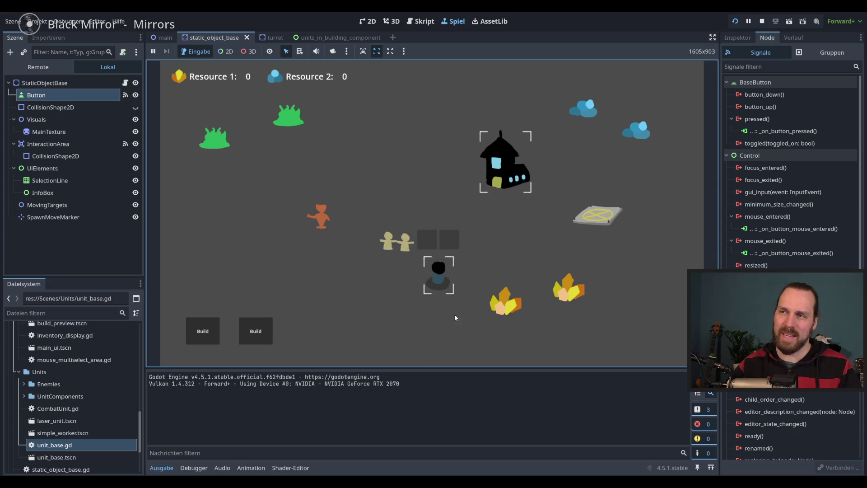
pyautogui.press('F8')
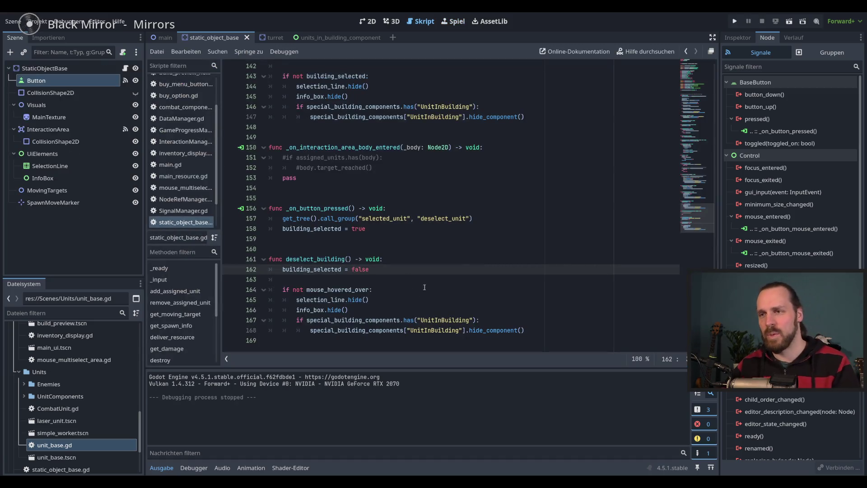
pyautogui.doubleClick(316, 259)
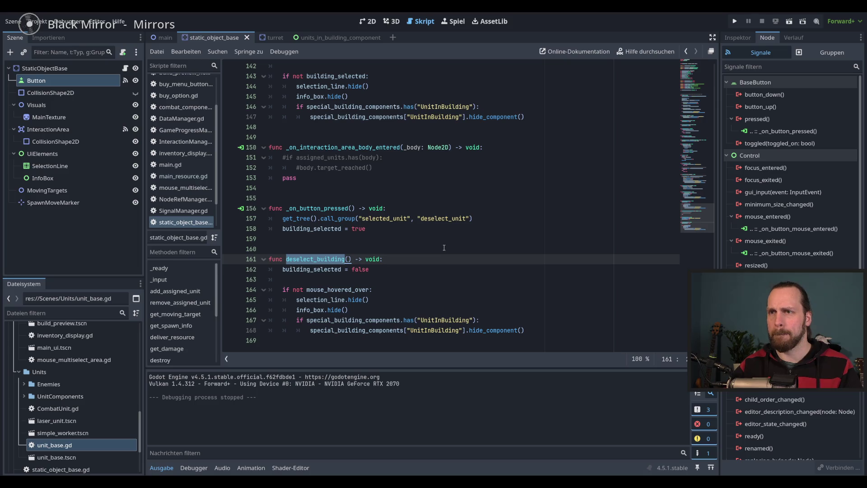
pyautogui.scroll(1, 444, 247)
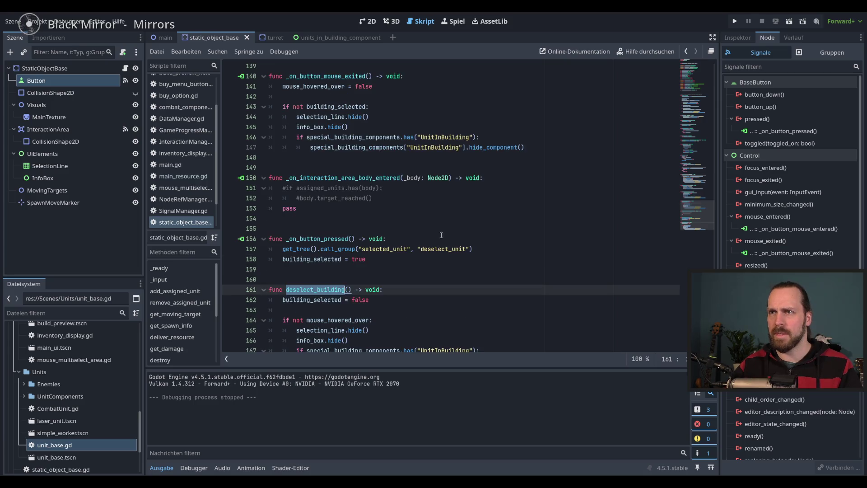
pyautogui.click(332, 76)
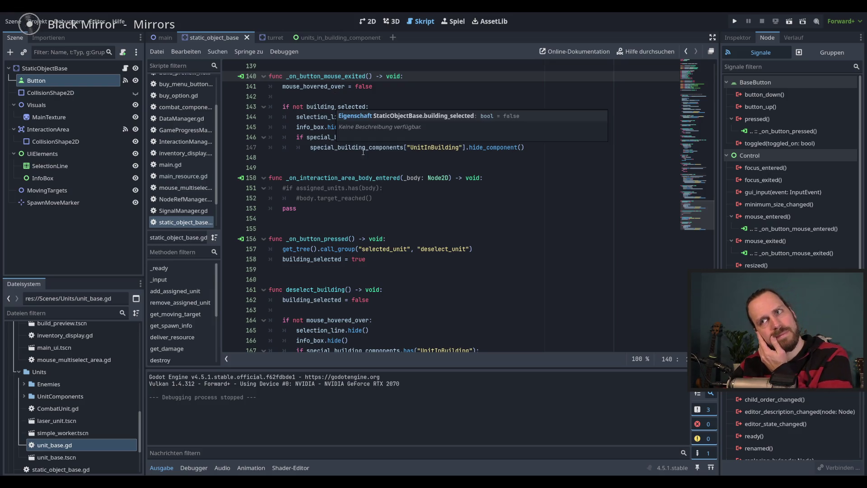
pyautogui.scroll(-1, 458, 169)
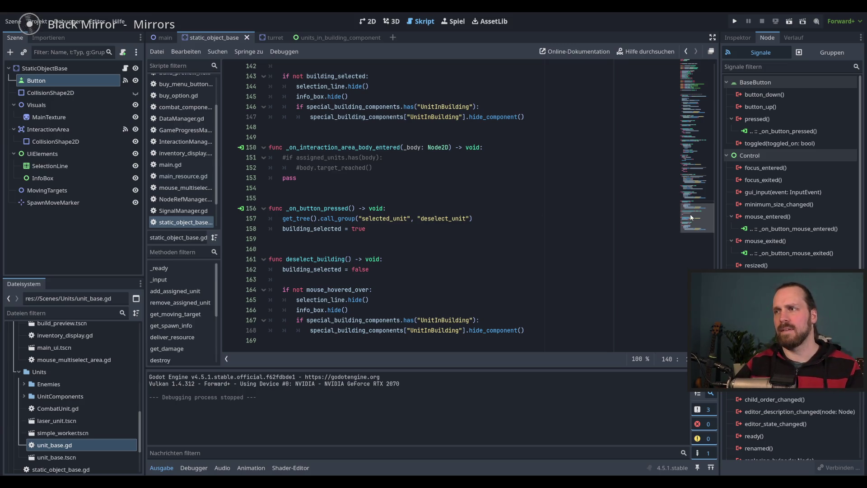
pyautogui.click(544, 322)
pyautogui.click(546, 331)
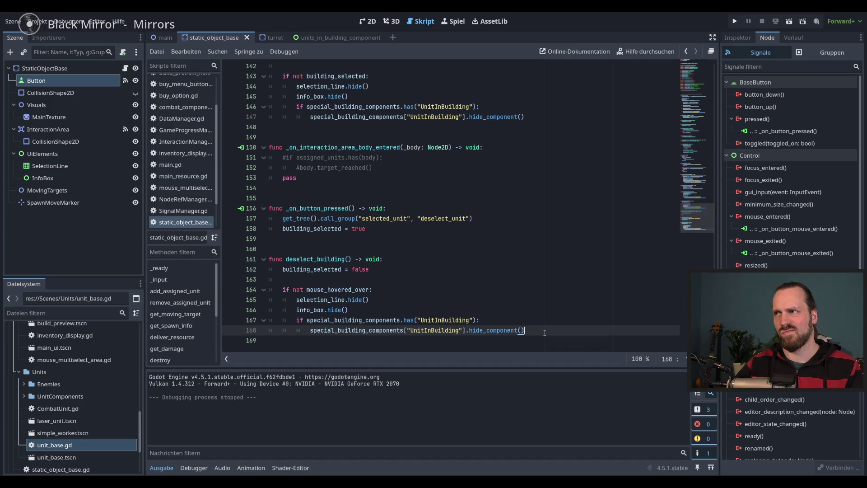
pyautogui.click(690, 96)
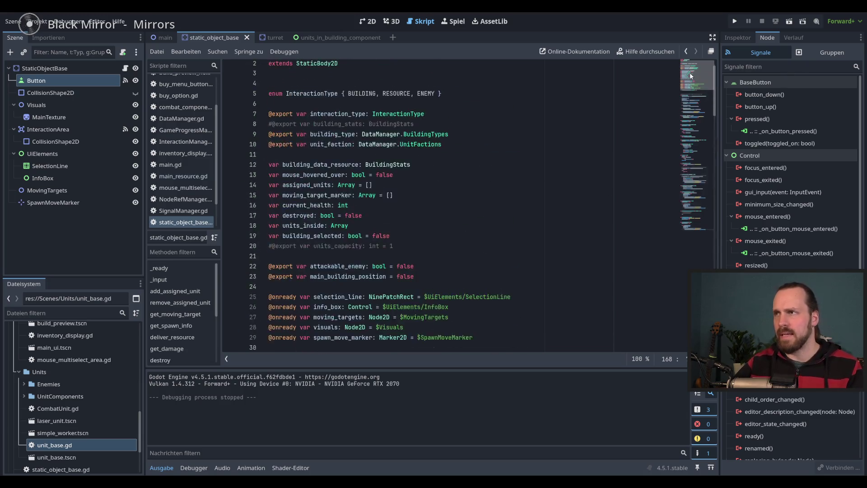
pyautogui.scroll(-3, 450, 194)
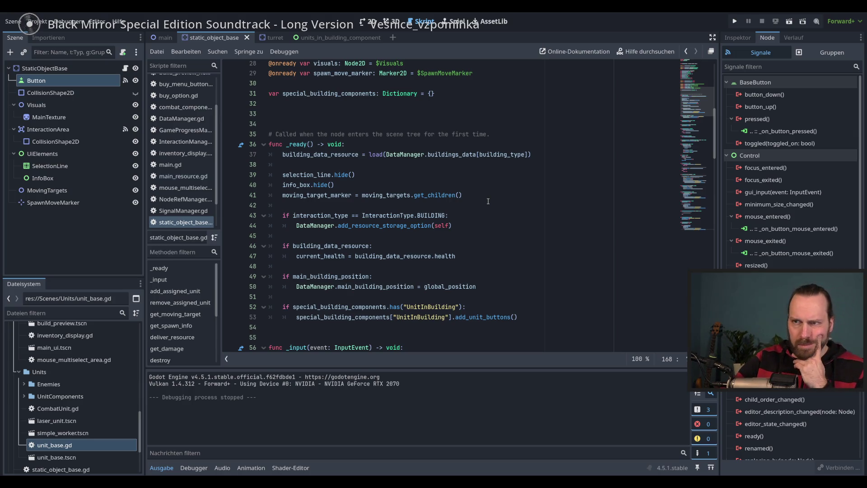
pyautogui.scroll(-2, 489, 202)
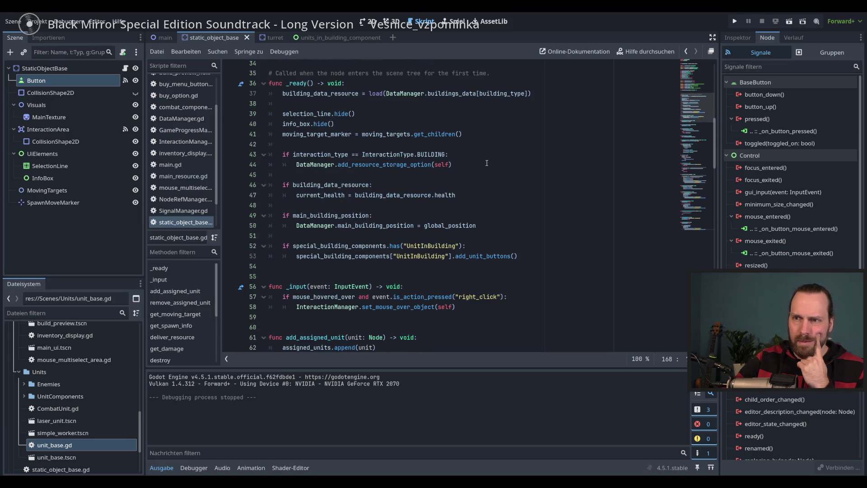
pyautogui.scroll(-1, 487, 163)
pyautogui.scroll(5, 487, 163)
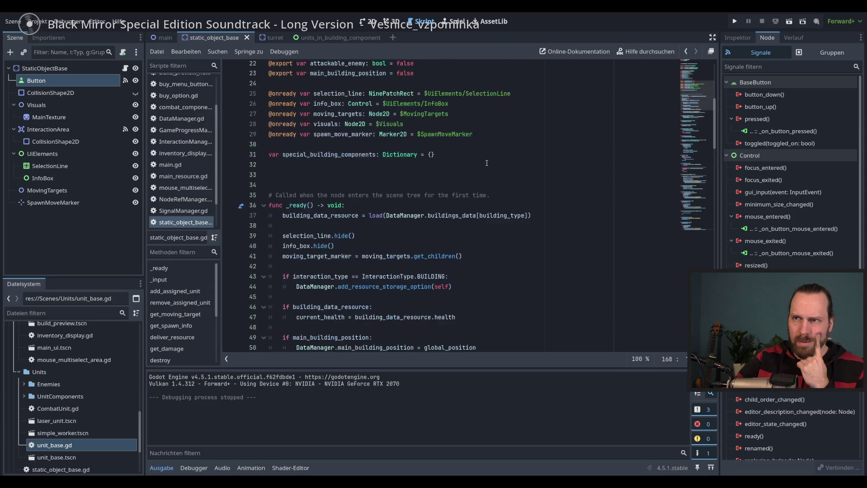
pyautogui.scroll(4, 487, 163)
pyautogui.scroll(-5, 487, 163)
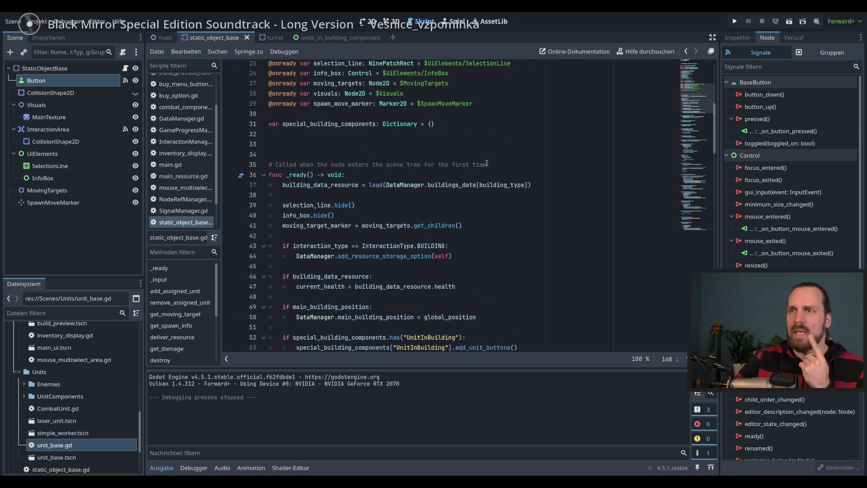
pyautogui.scroll(-4, 487, 163)
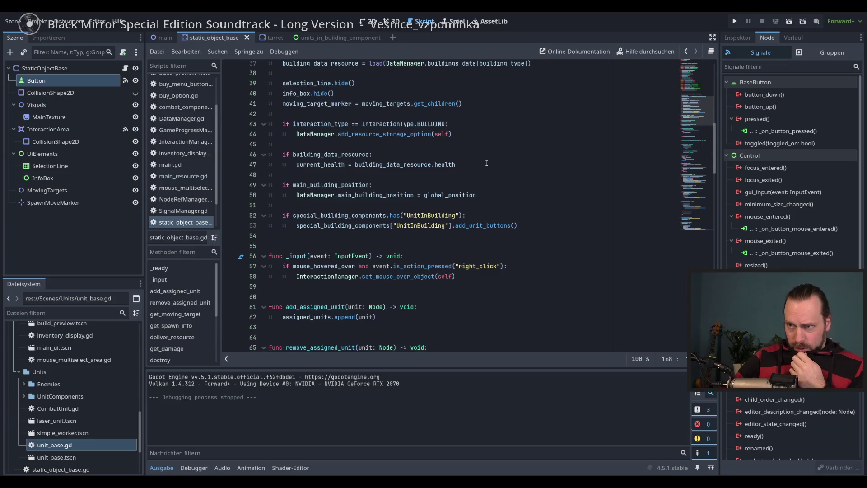
pyautogui.scroll(-10, 487, 163)
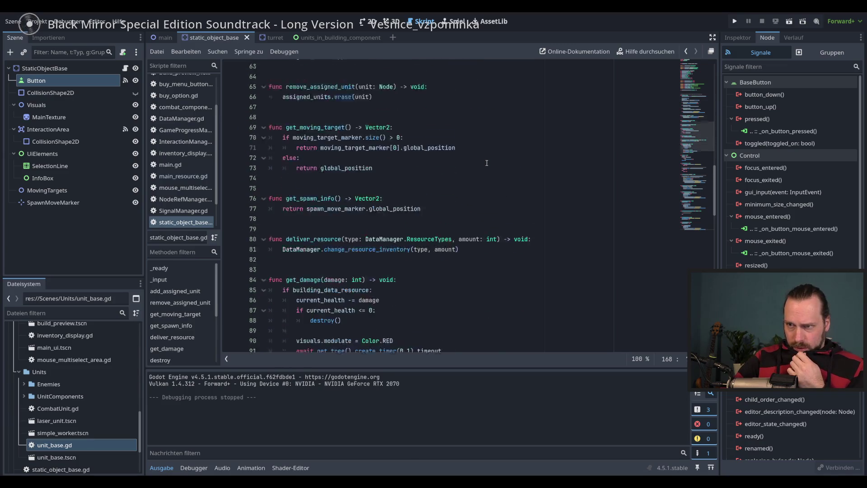
pyautogui.scroll(-13, 487, 164)
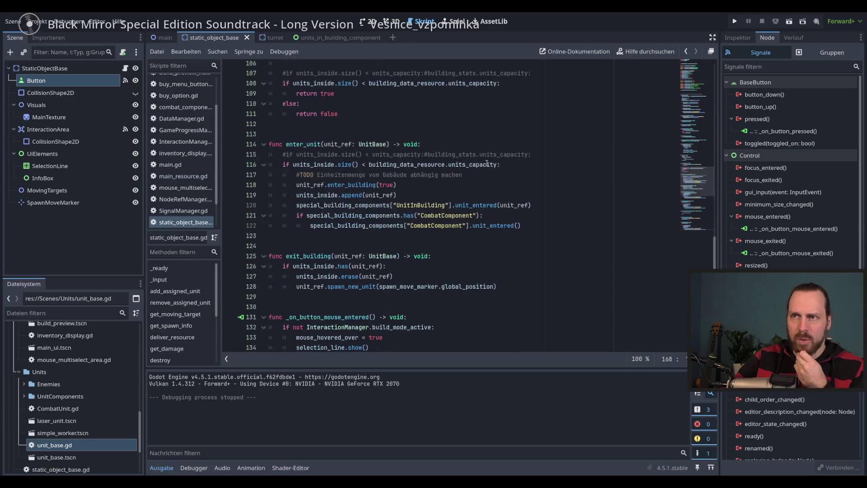
pyautogui.scroll(-8, 487, 163)
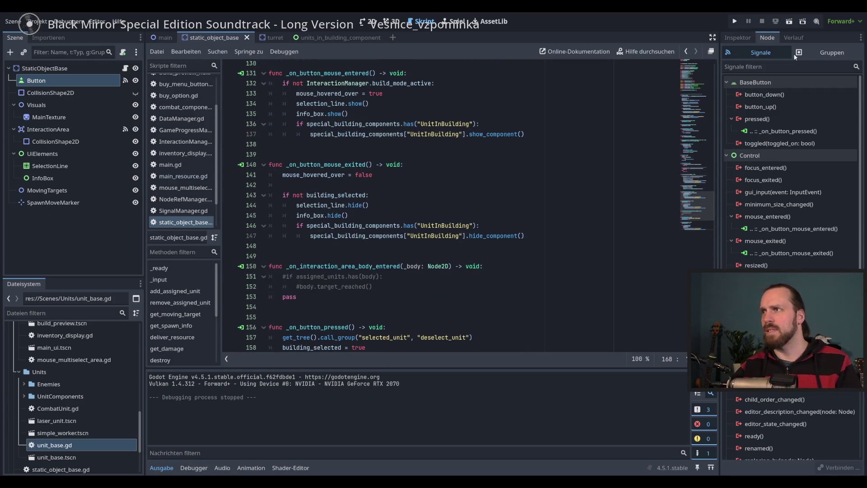
pyautogui.click(830, 53)
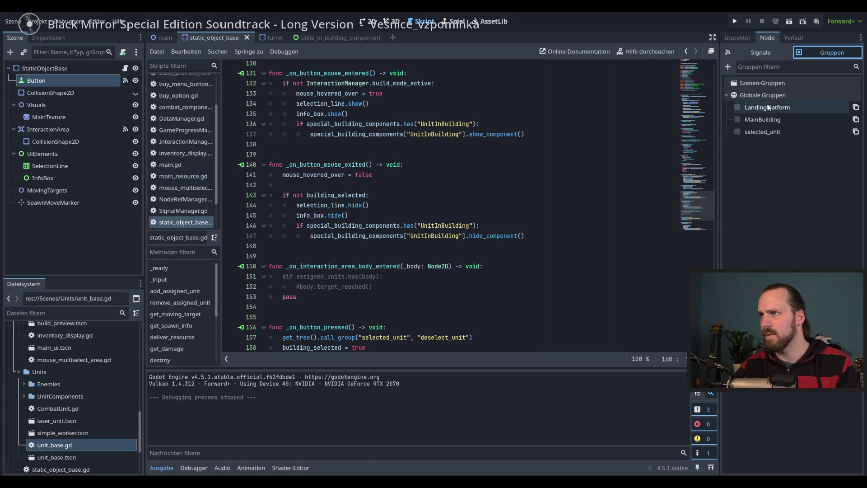
pyautogui.click(768, 53)
pyautogui.scroll(3, 484, 203)
pyautogui.click(483, 203)
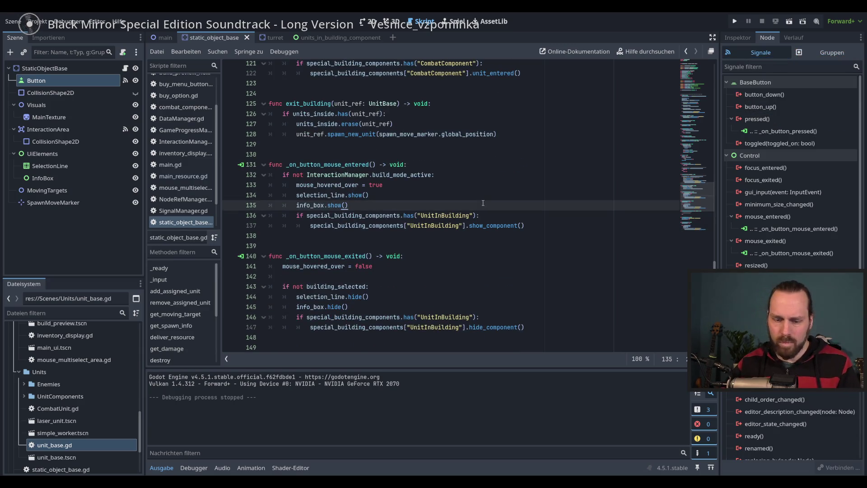
pyautogui.hotkey('ctrl', 'f')
pyautogui.write('grou')
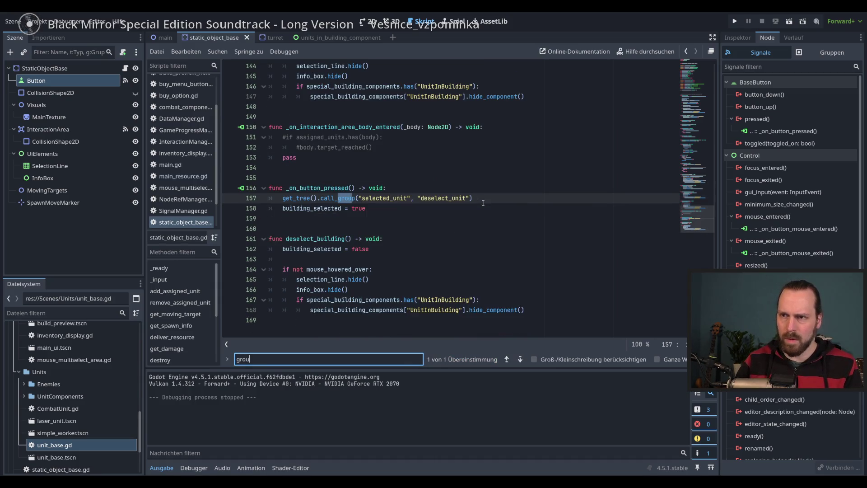
pyautogui.write('p')
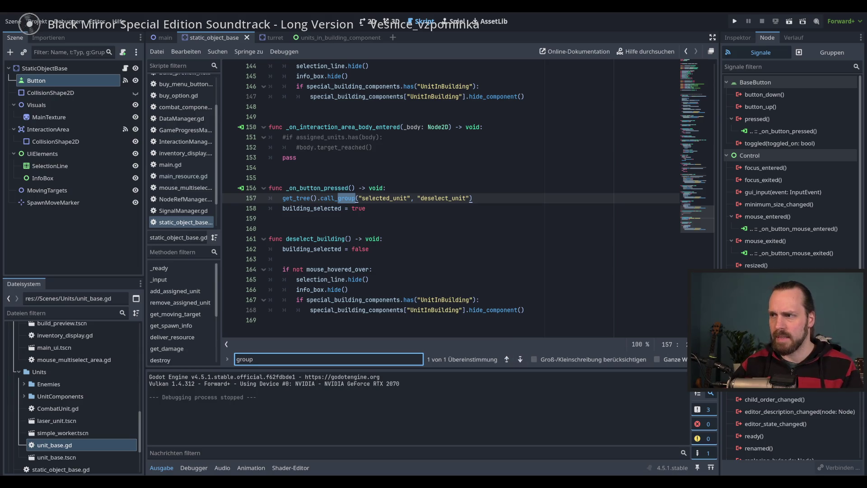
pyautogui.press('Escape')
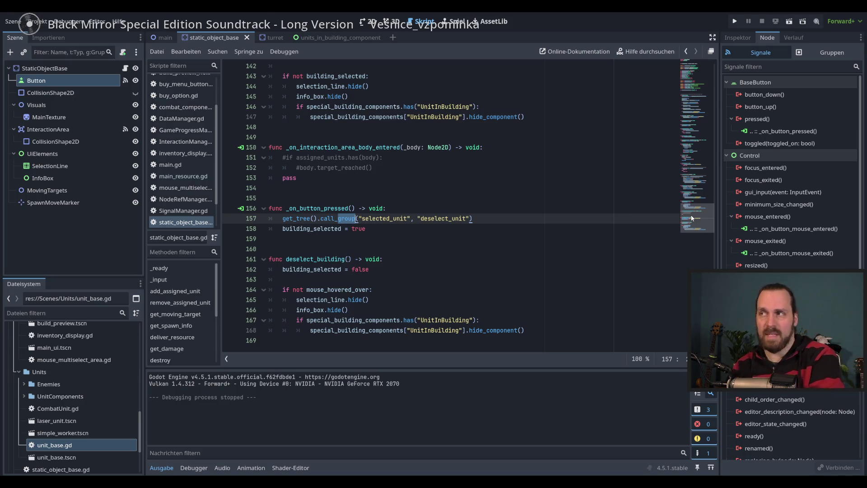
pyautogui.moveTo(691, 218)
pyautogui.mouseDown()
pyautogui.moveTo(694, 85)
pyautogui.moveTo(690, 112)
pyautogui.moveTo(699, 80)
pyautogui.moveTo(699, 109)
pyautogui.moveTo(700, 101)
pyautogui.mouseUp()
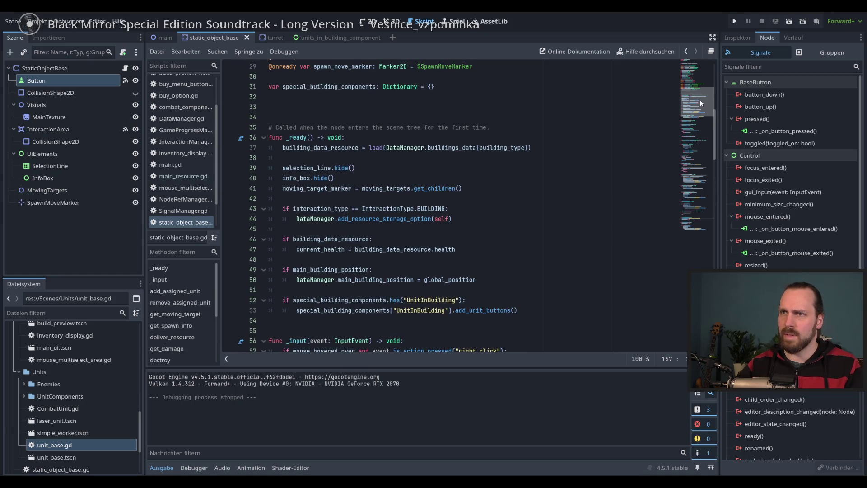
pyautogui.scroll(-1, 700, 99)
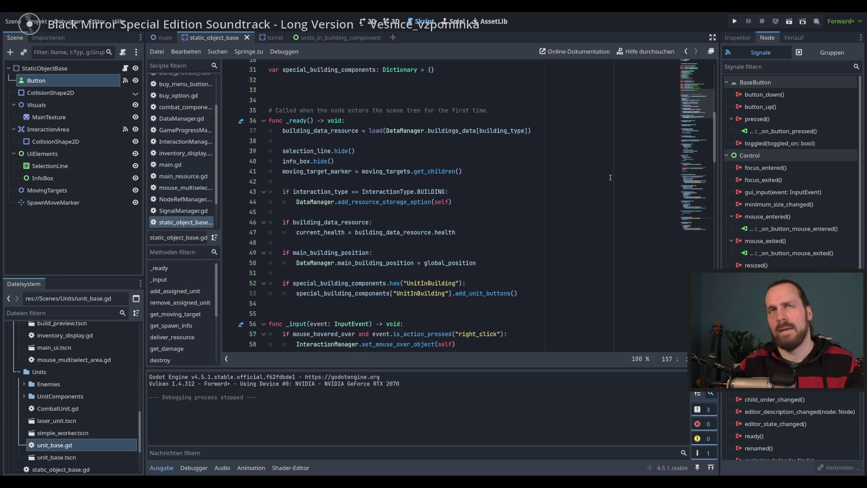